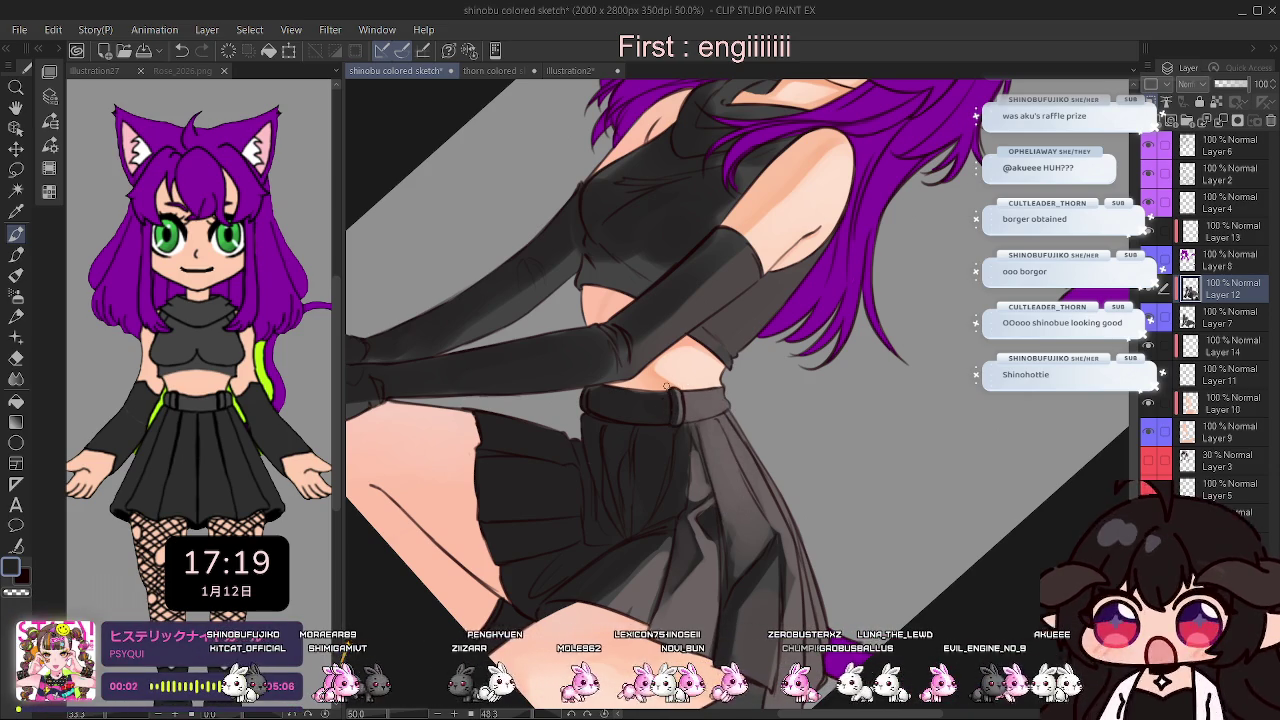
Reset the view rotation to upright, zoom to fit the painting, and mirror it horizontally.
key(h)
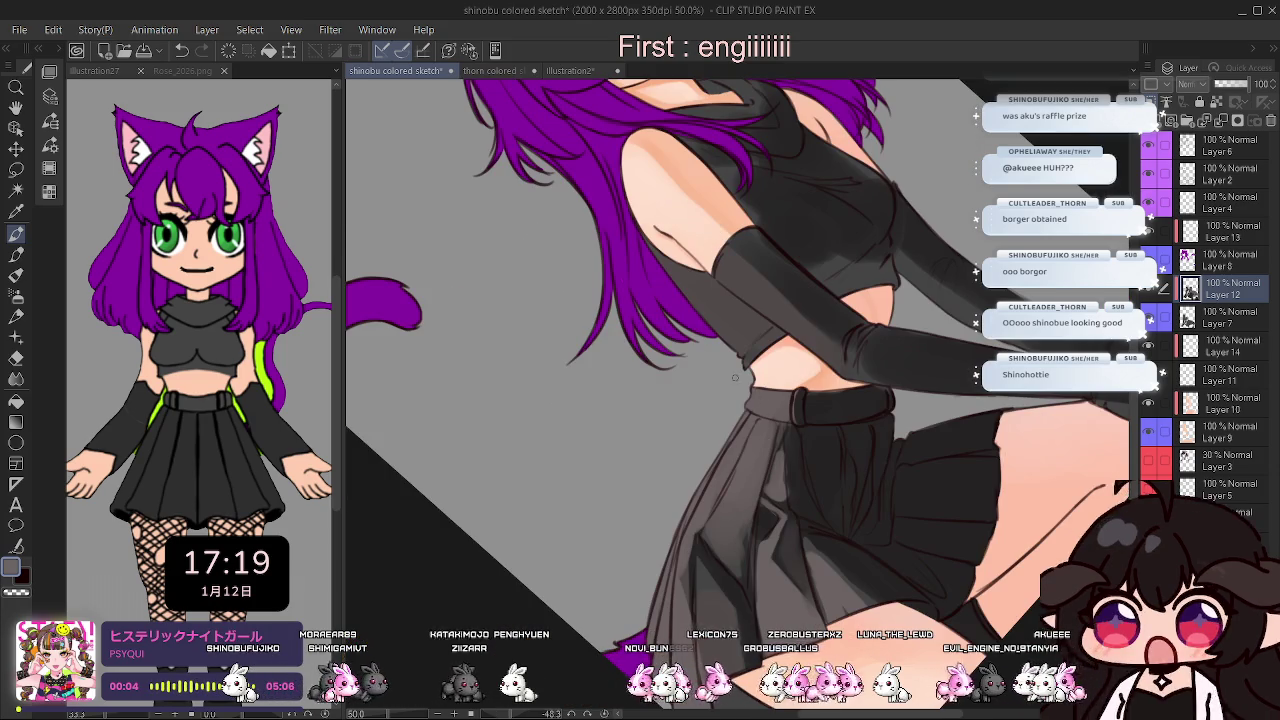
key(ctrl+minus)
click(606, 714)
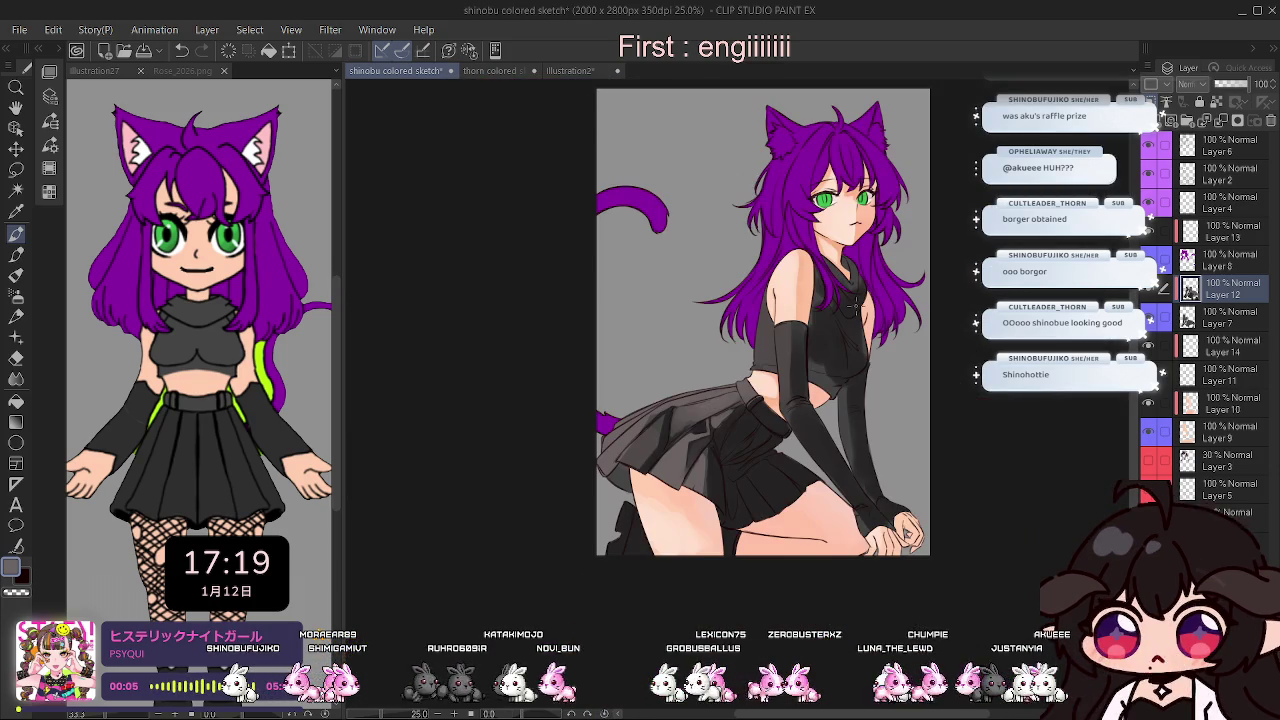
scroll(801, 318, up, 1)
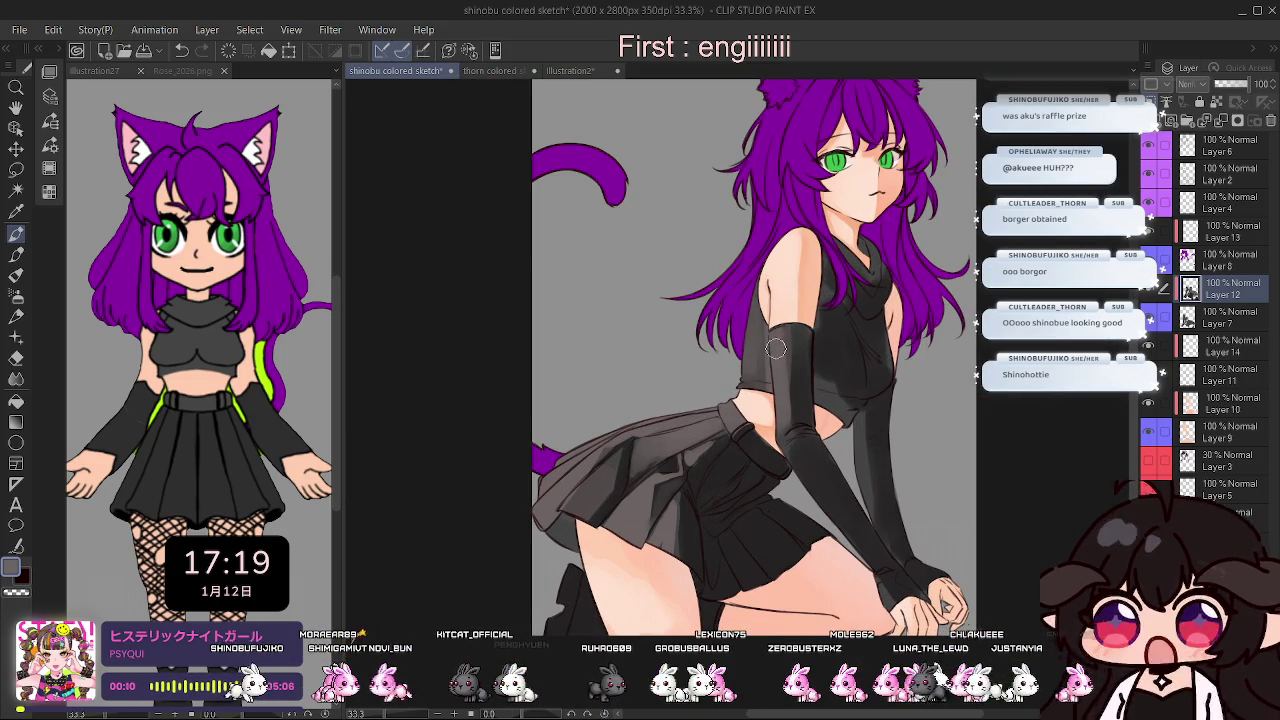
key(h)
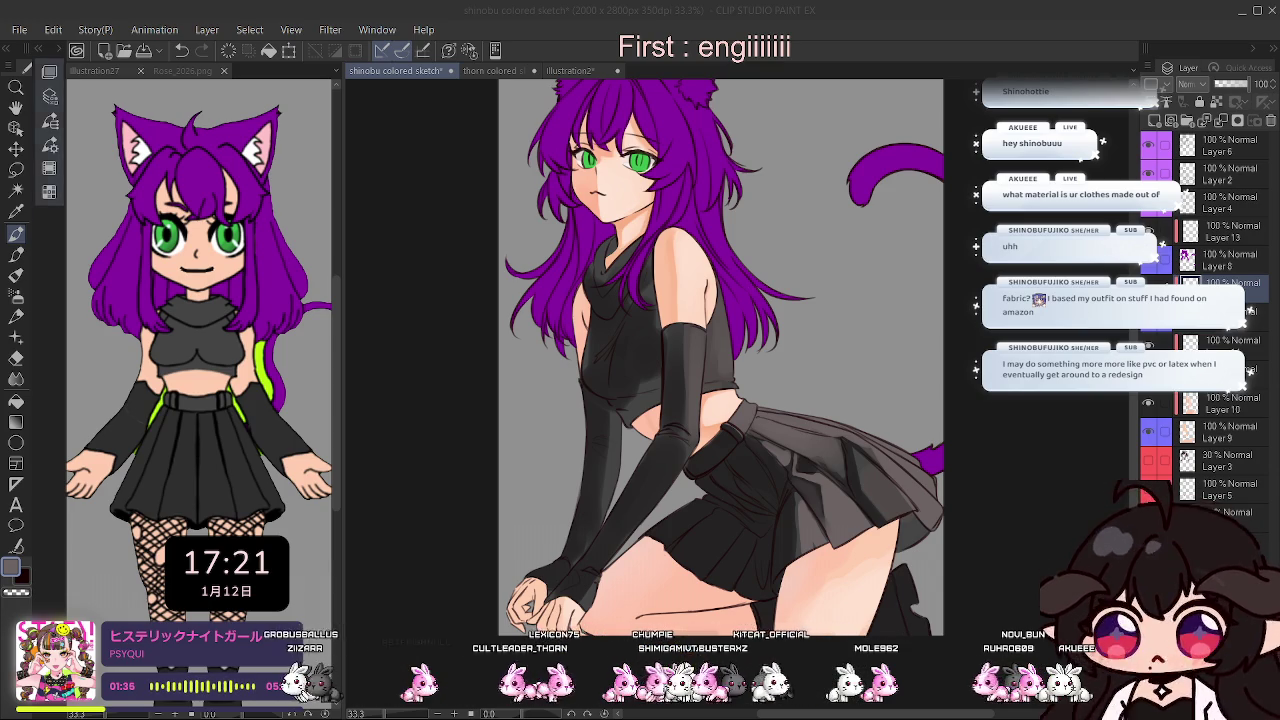
drag(744, 346, 701, 346)
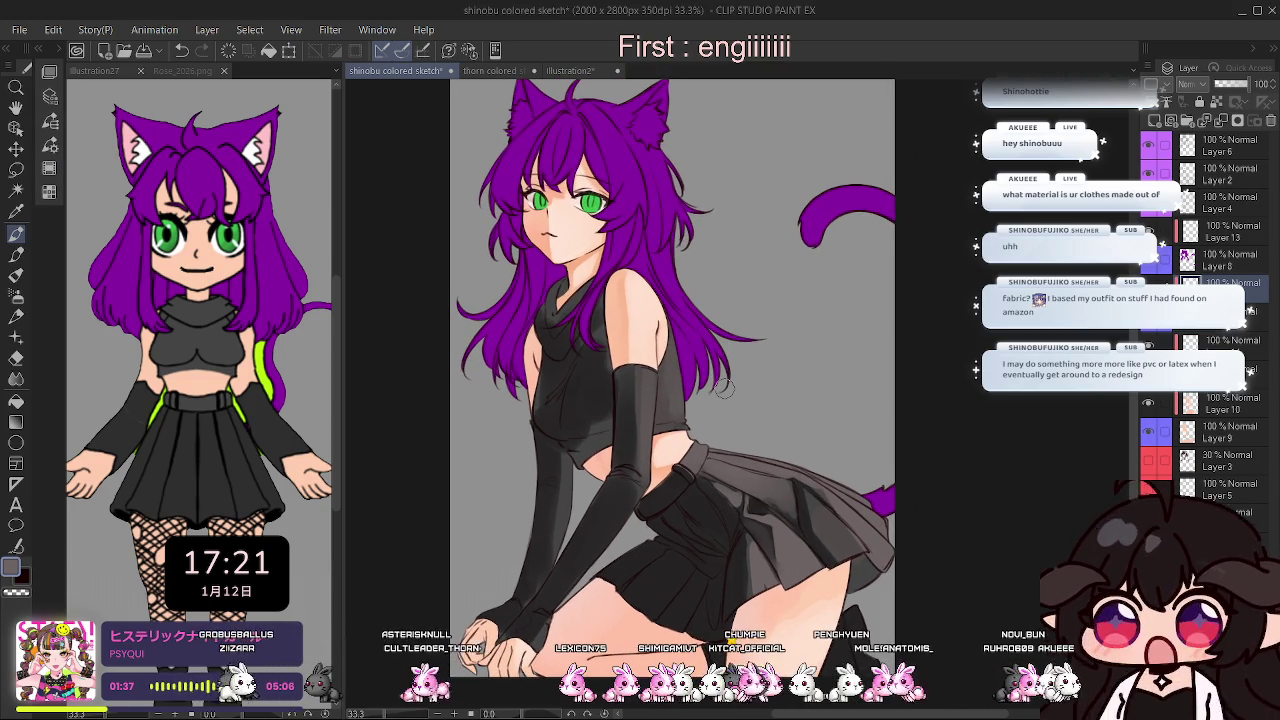
scroll(723, 387, up, 2)
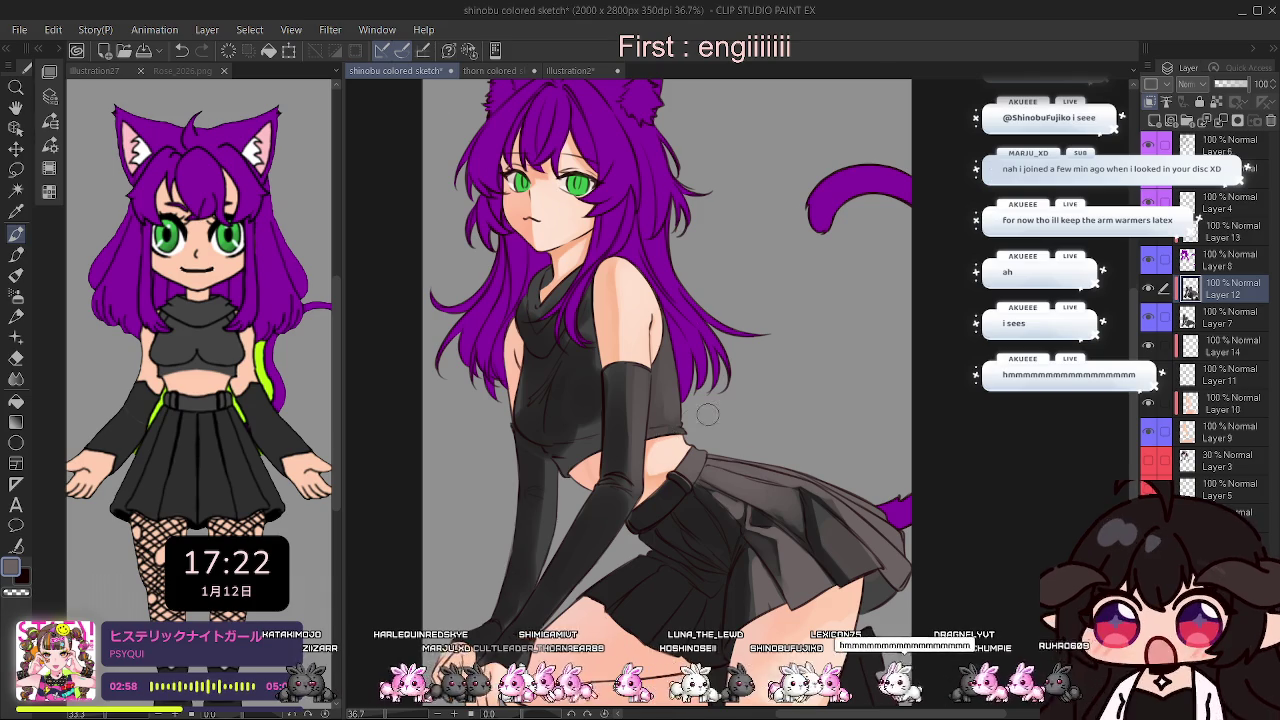
Zoom in to about 50% on the girl's face, torso and black crop top.
scroll(666, 440, down, 3)
scroll(650, 500, up, 1)
scroll(639, 534, down, 1)
scroll(639, 534, up, 1)
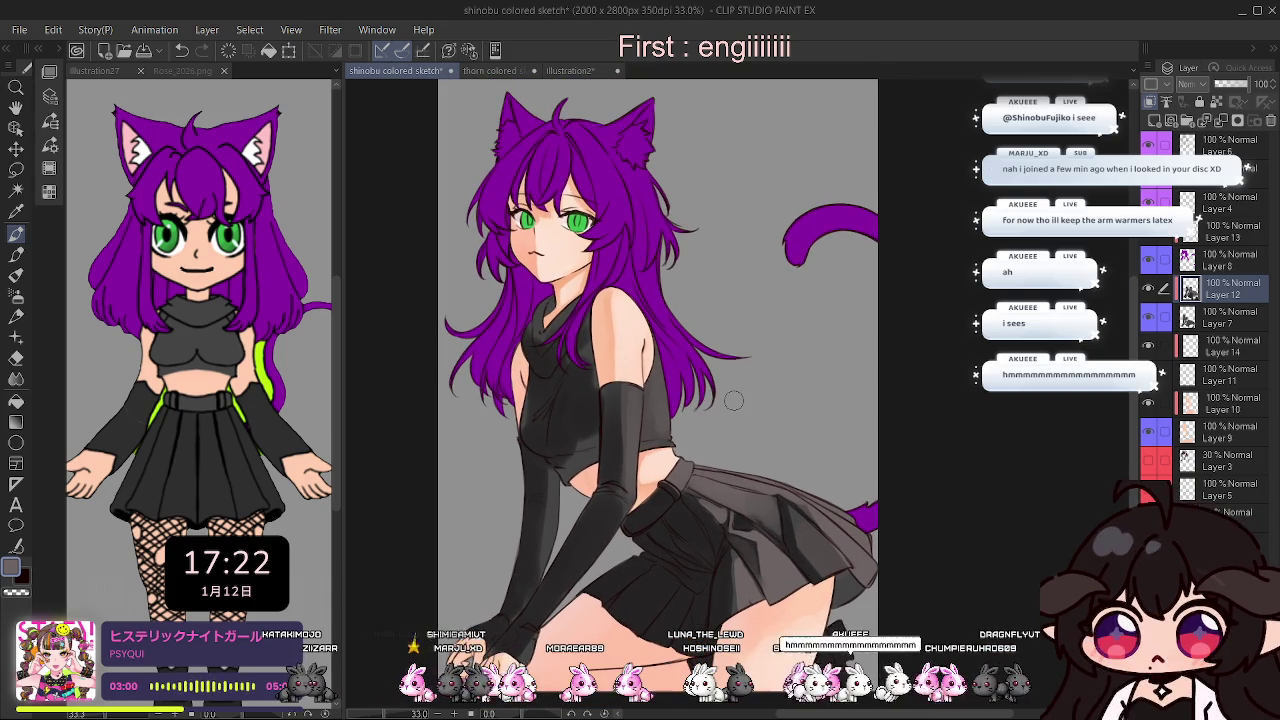
scroll(694, 343, down, 1)
scroll(694, 343, up, 1)
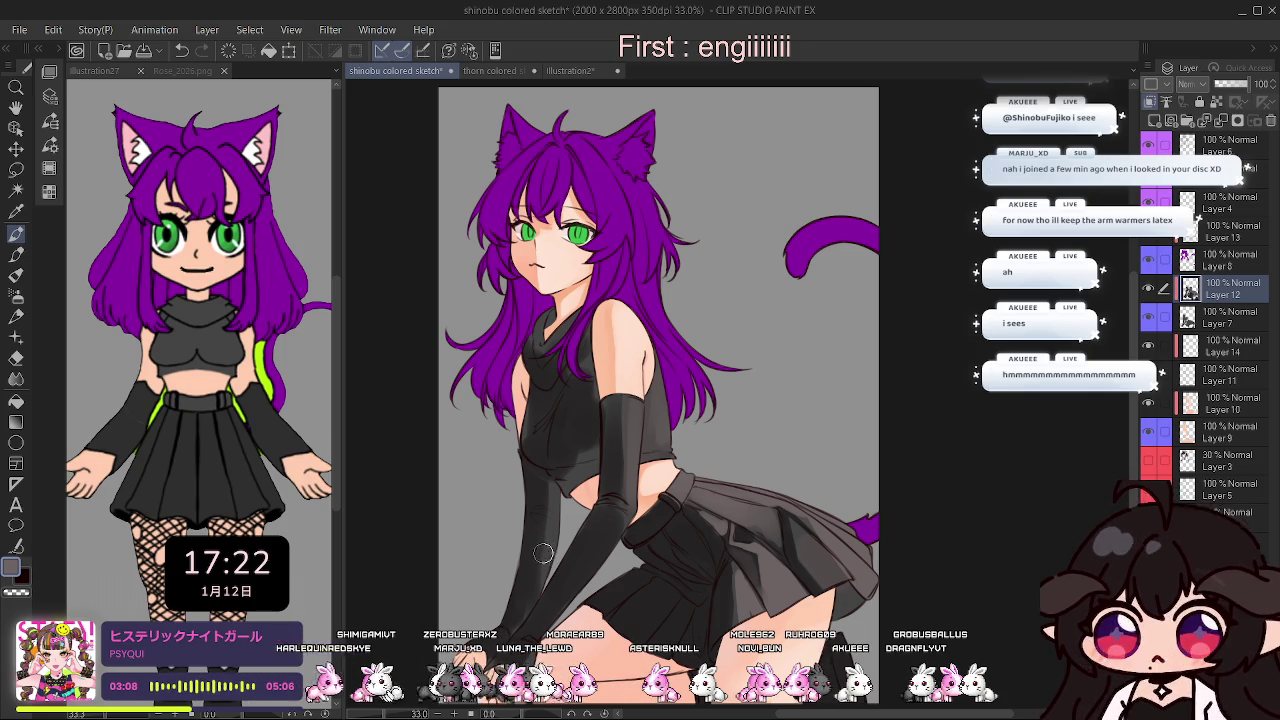
scroll(551, 555, up, 1)
scroll(592, 443, down, 1)
scroll(585, 435, up, 2)
scroll(578, 425, up, 2)
scroll(569, 412, up, 1)
scroll(580, 420, down, 2)
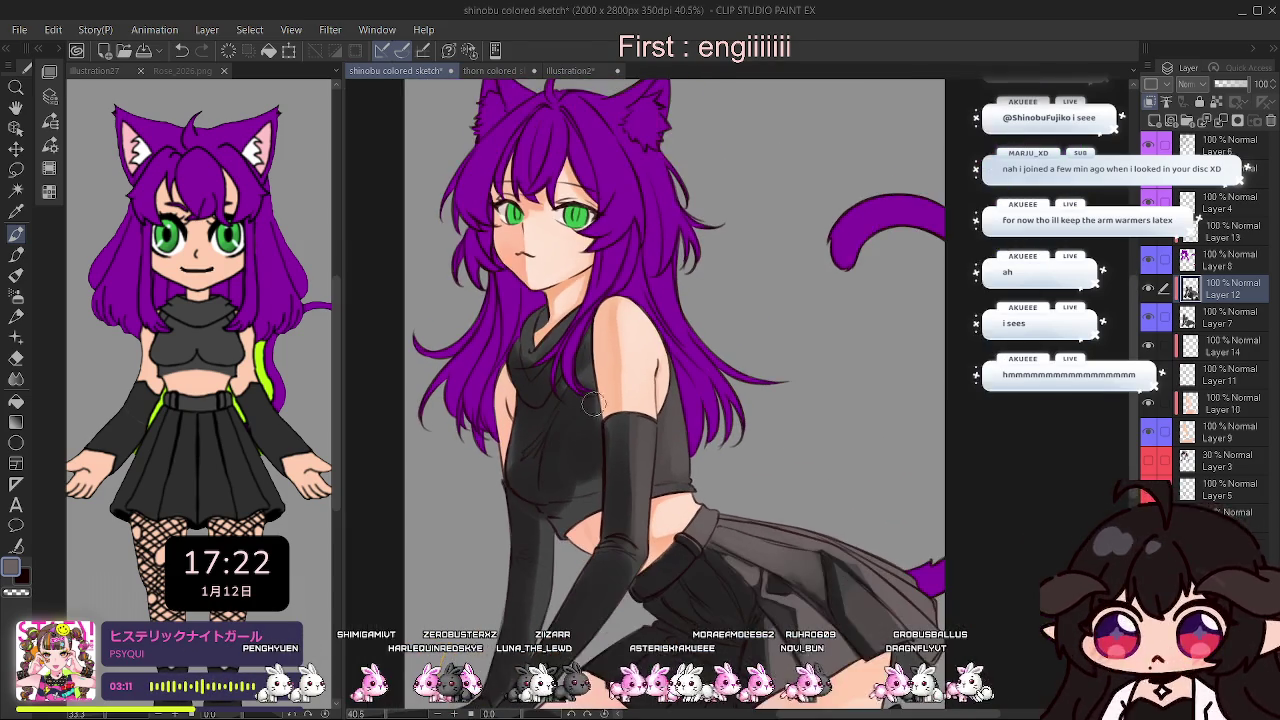
scroll(600, 436, up, 1)
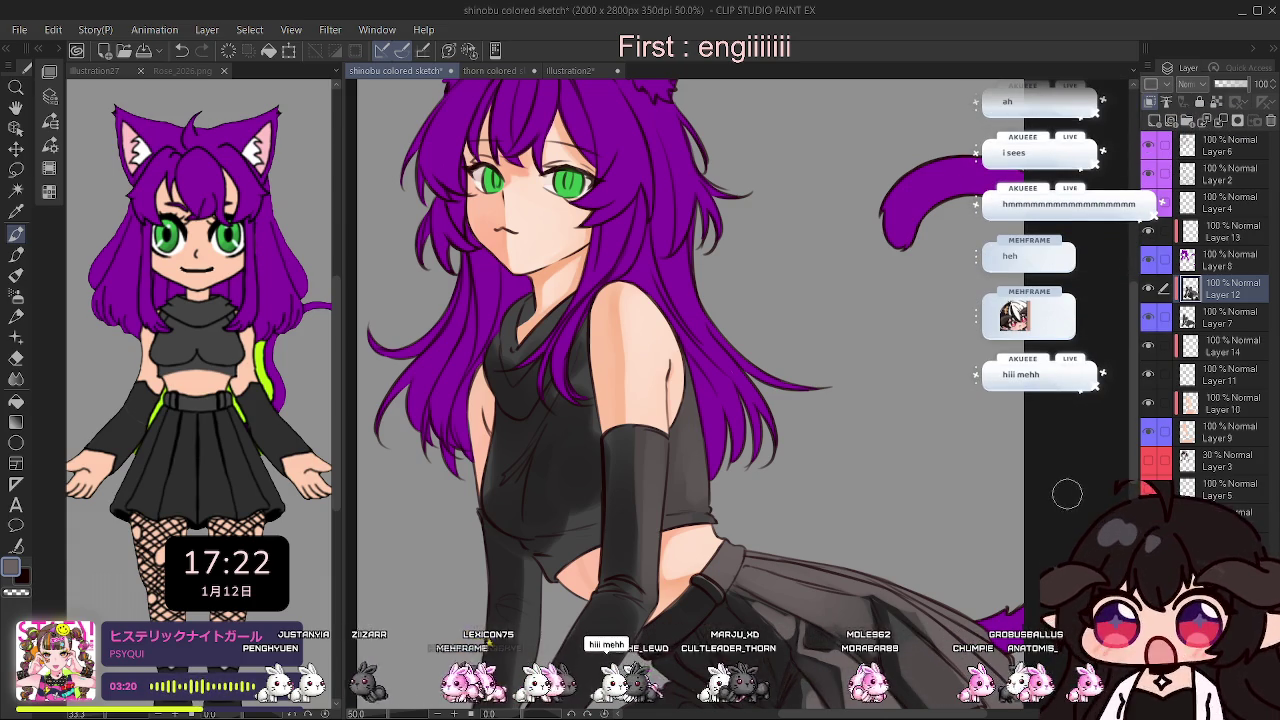
scroll(866, 509, down, 2)
scroll(626, 414, up, 2)
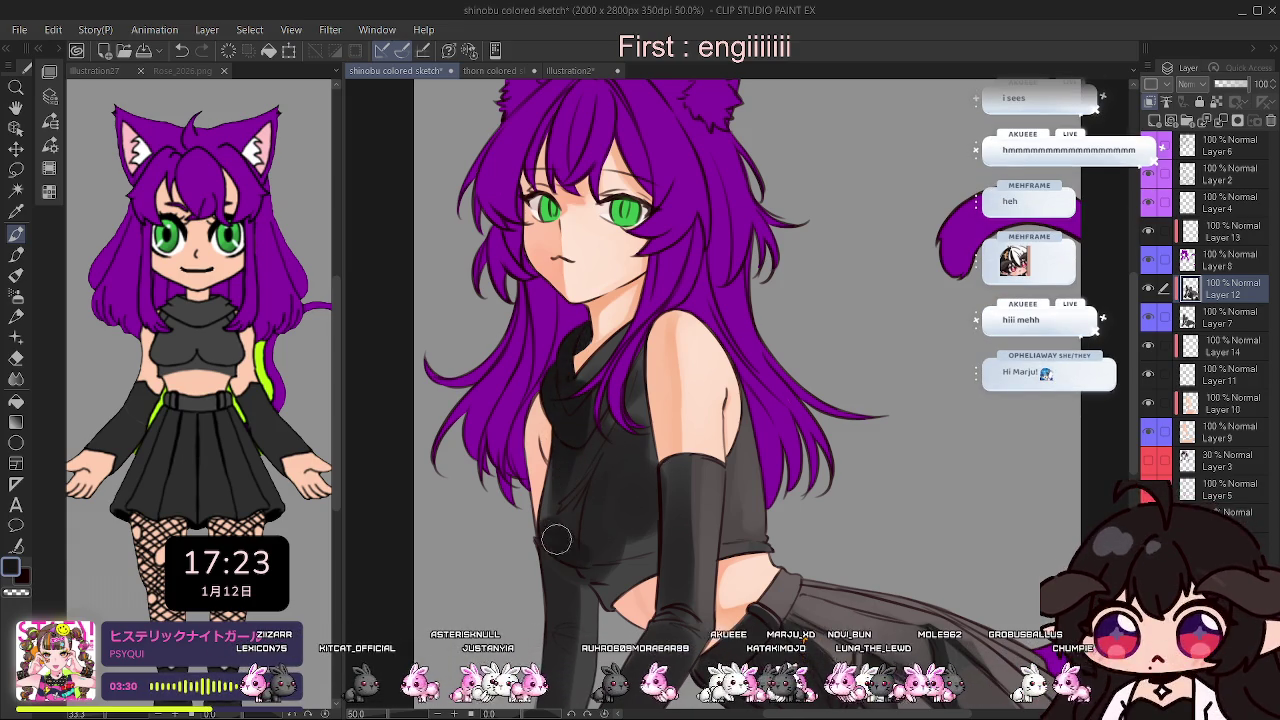
Paint three dark shading strokes over the crop top's chest and torso.
drag(609, 524, 605, 425)
drag(625, 500, 620, 420)
drag(660, 525, 629, 430)
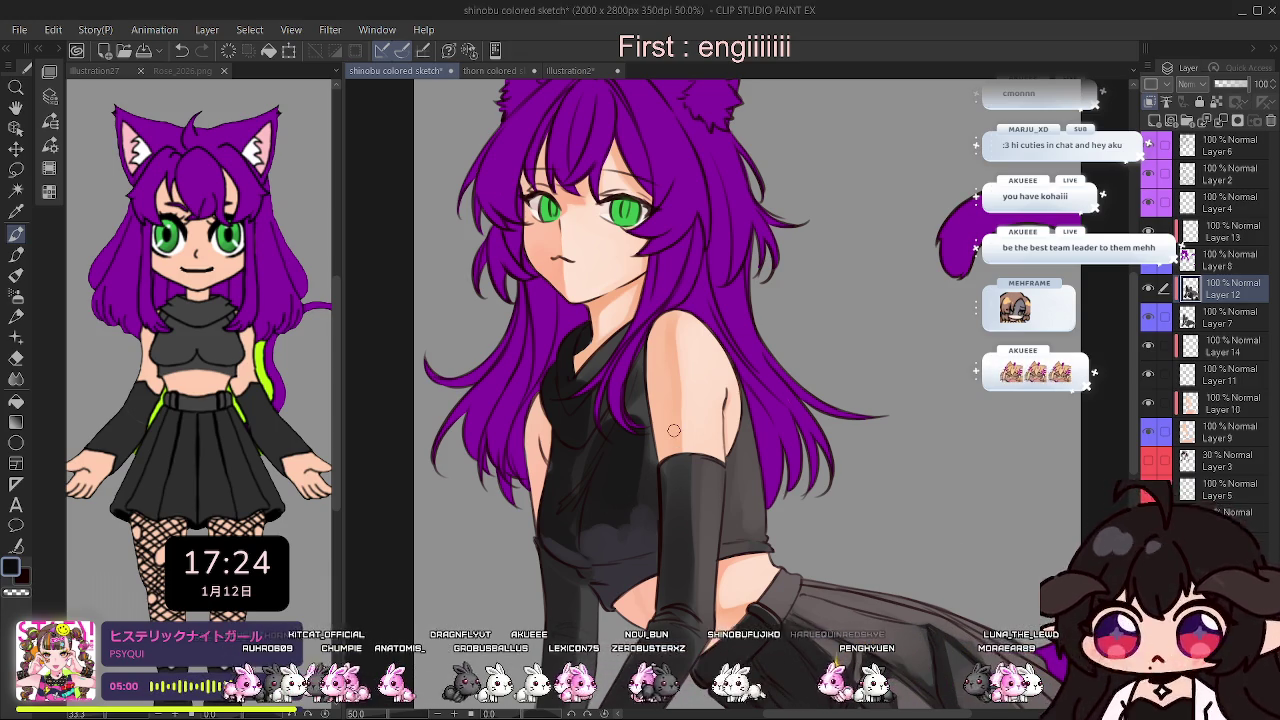
Darken the arm warmer edges, check the view mirrored, and undo the final stroke.
drag(679, 480, 666, 600)
drag(672, 456, 664, 590)
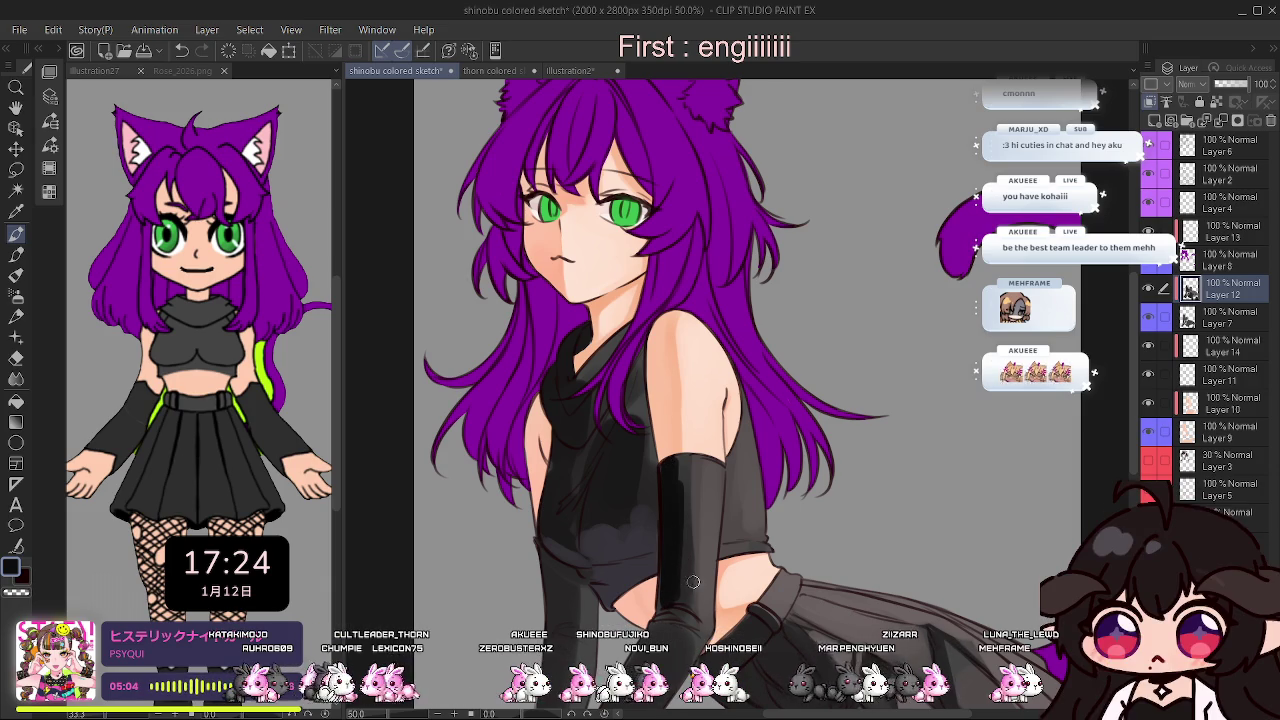
scroll(674, 563, down, 2)
scroll(674, 563, up, 1)
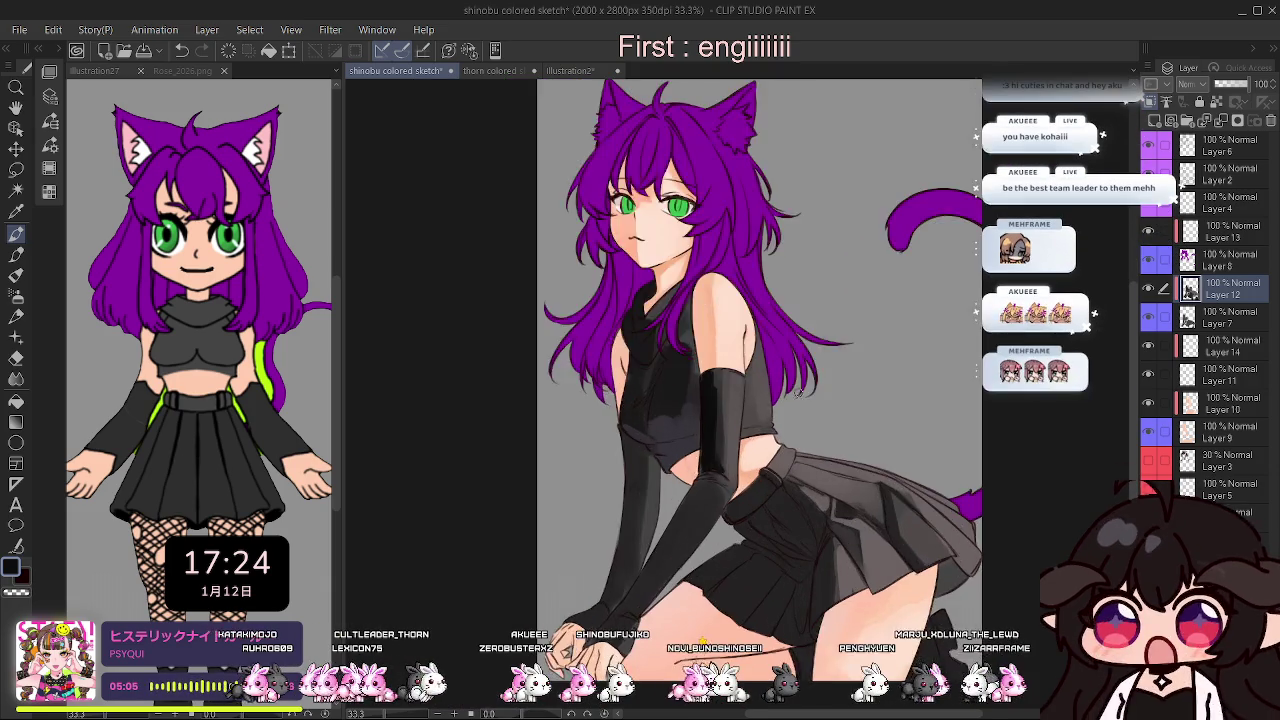
key(h)
drag(770, 487, 850, 598)
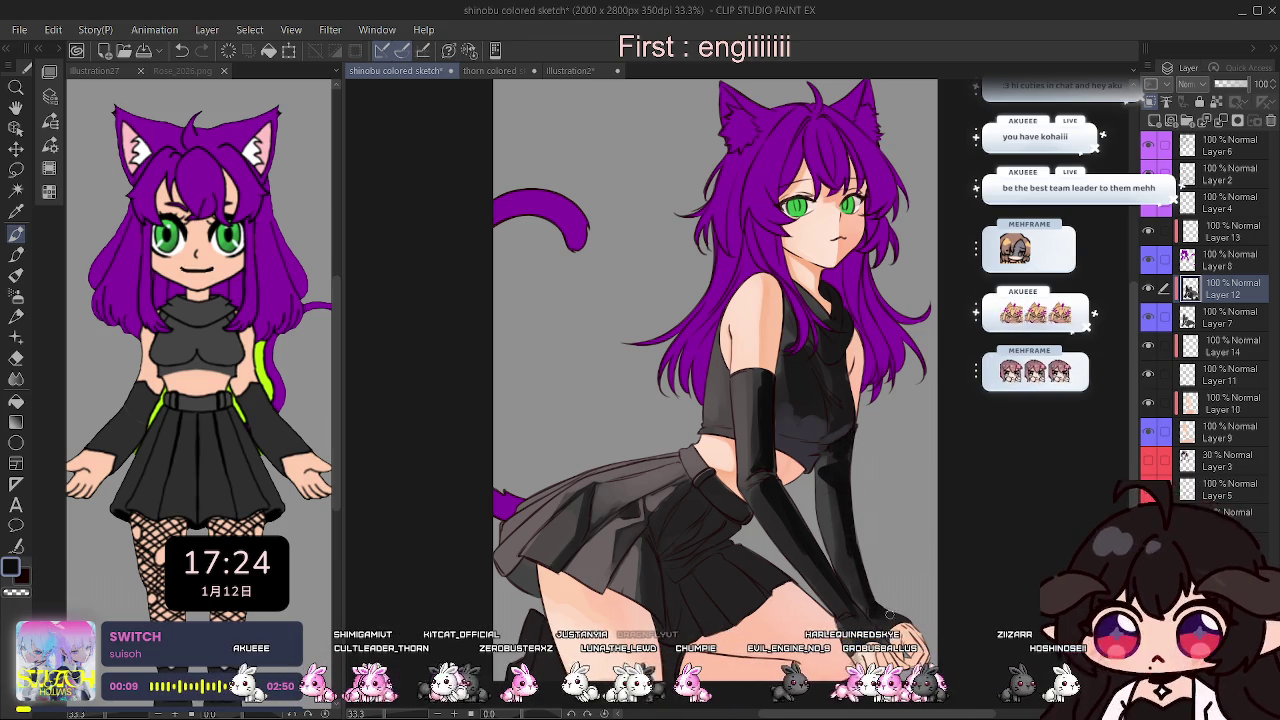
key(h)
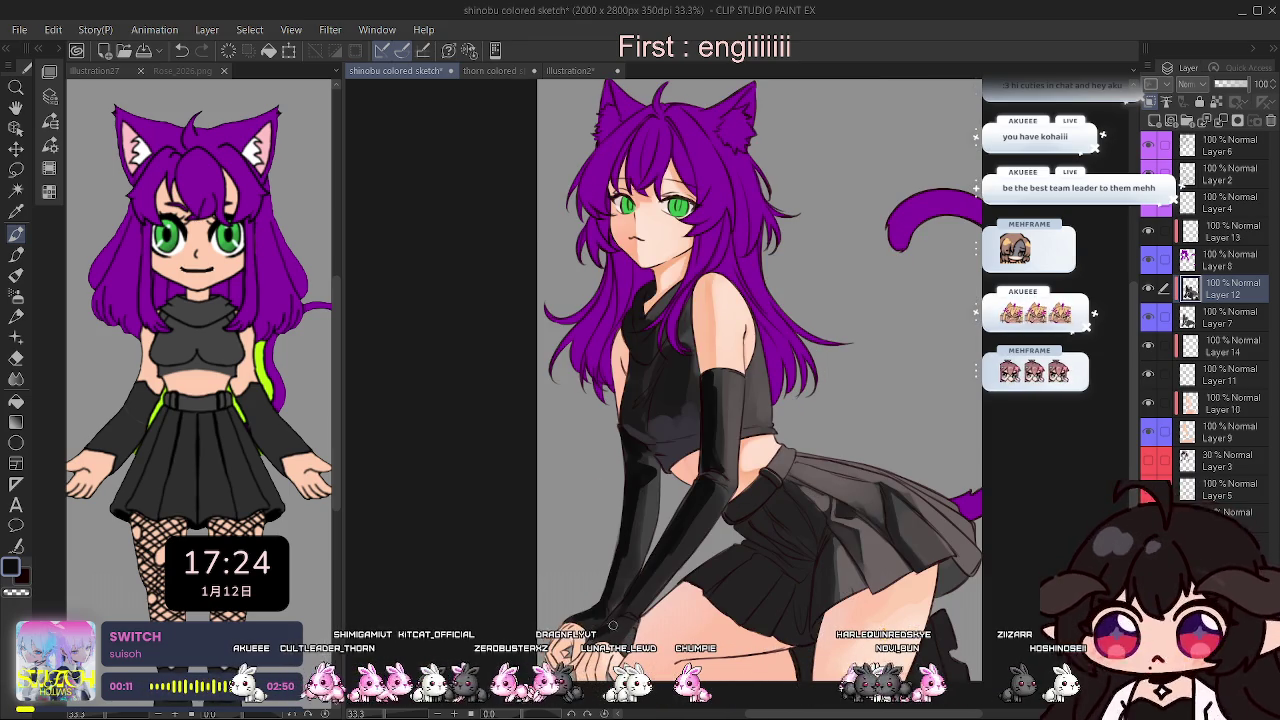
key(ctrl+z)
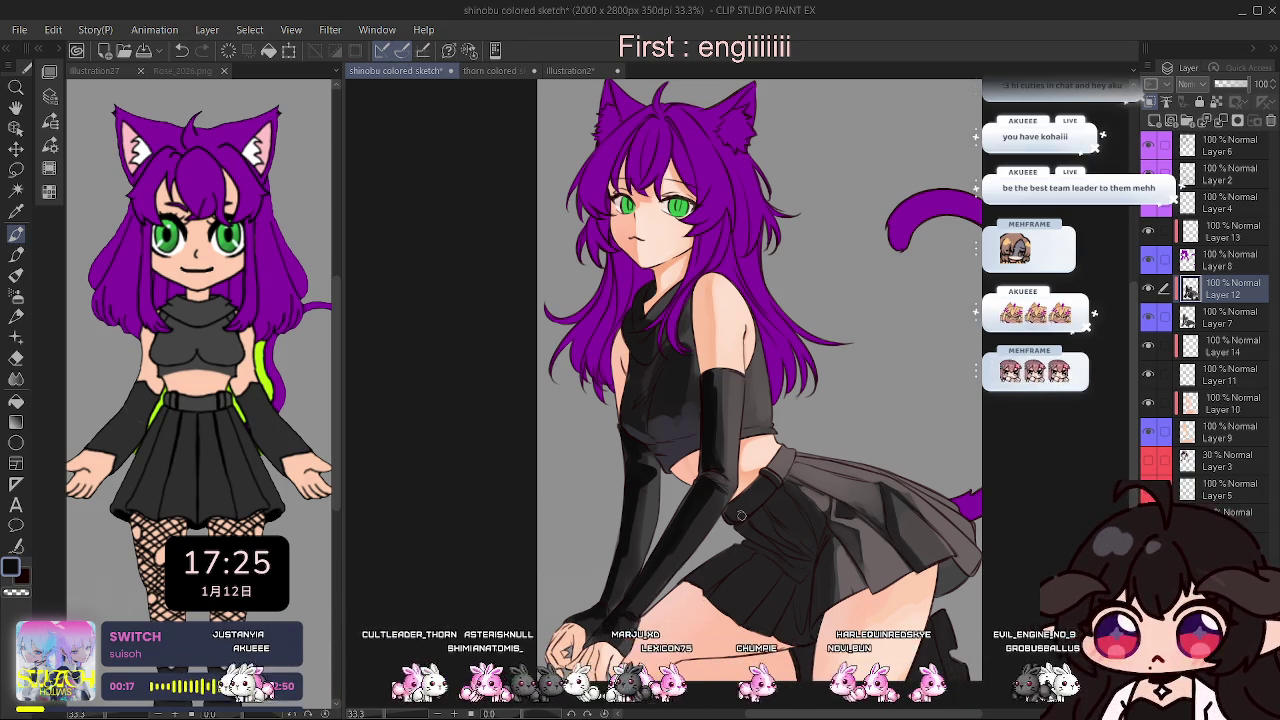
Zoom in on the torso and enlarge the brush with ] and [ for broad shading.
scroll(732, 470, up, 3)
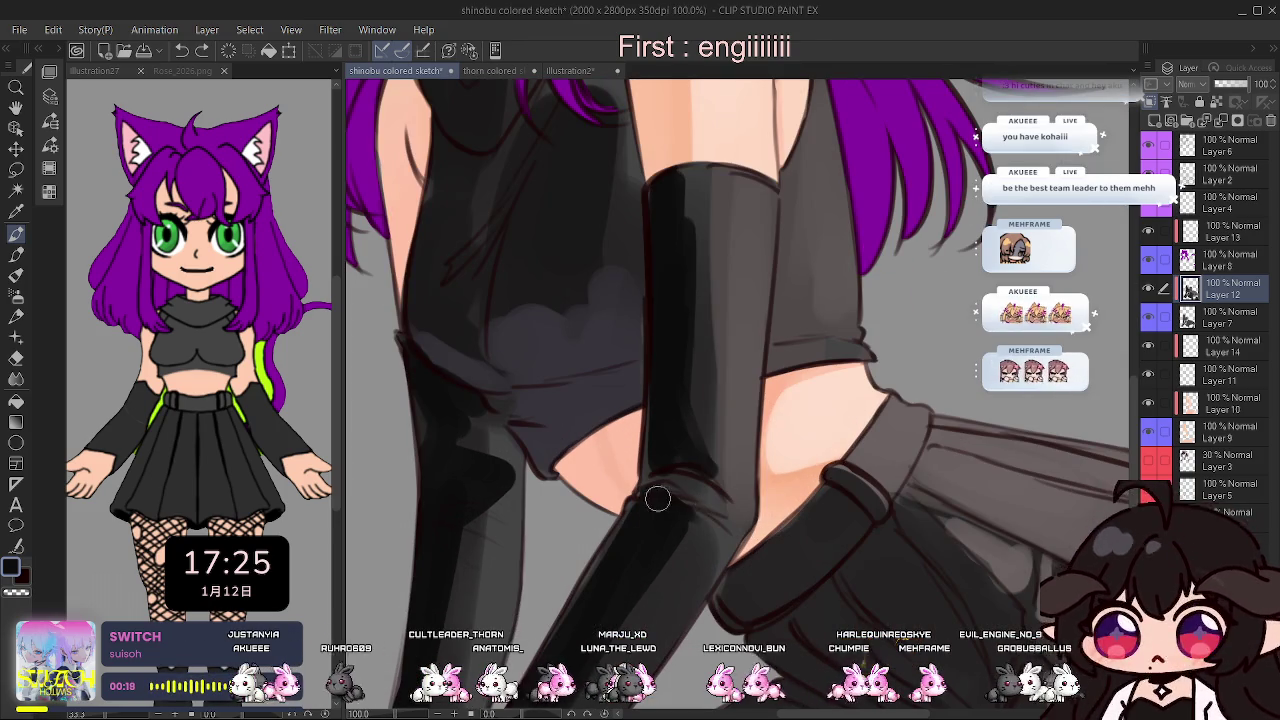
scroll(705, 445, down, 2)
scroll(822, 323, down, 2)
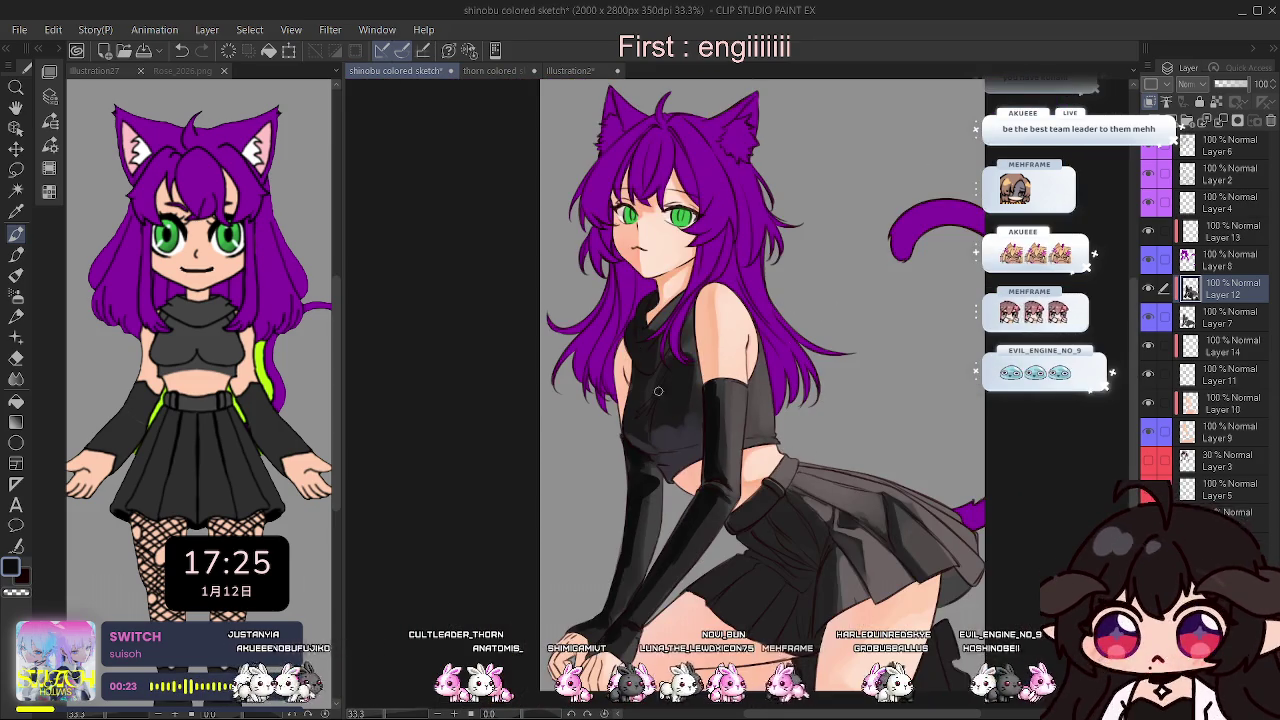
scroll(704, 310, up, 3)
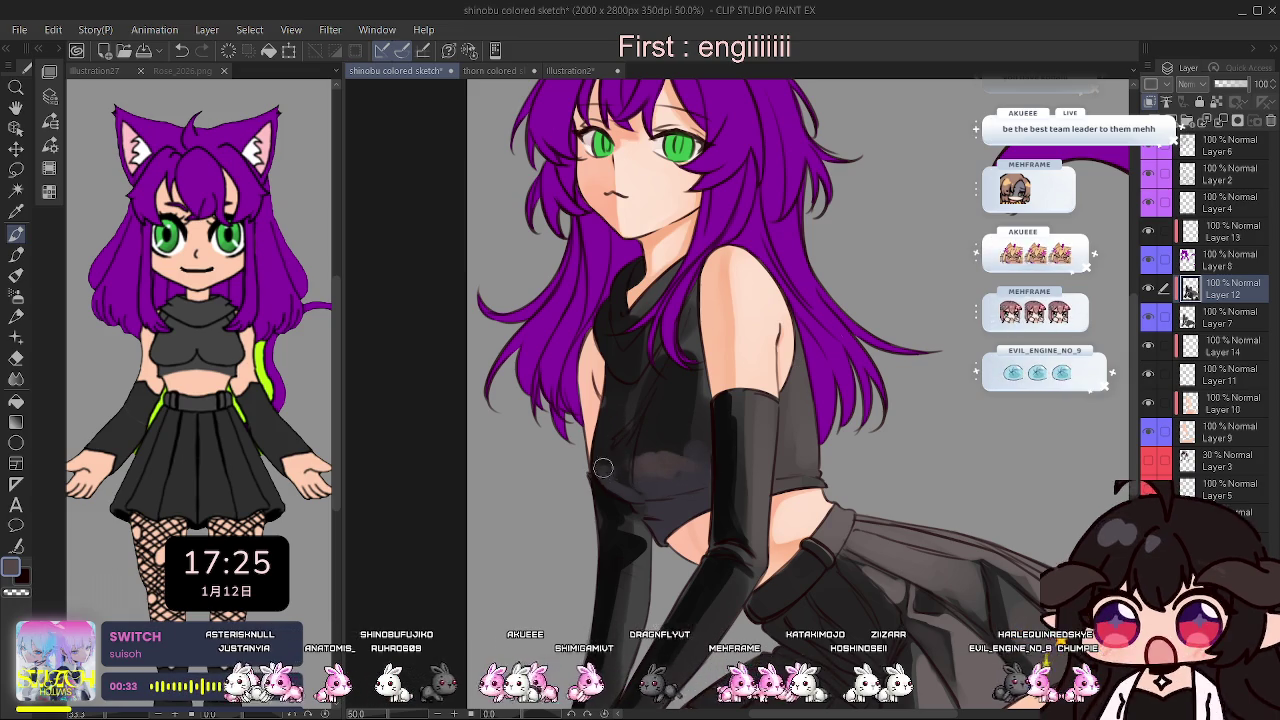
key(bracketright)
key(bracketright)
key(bracketright)
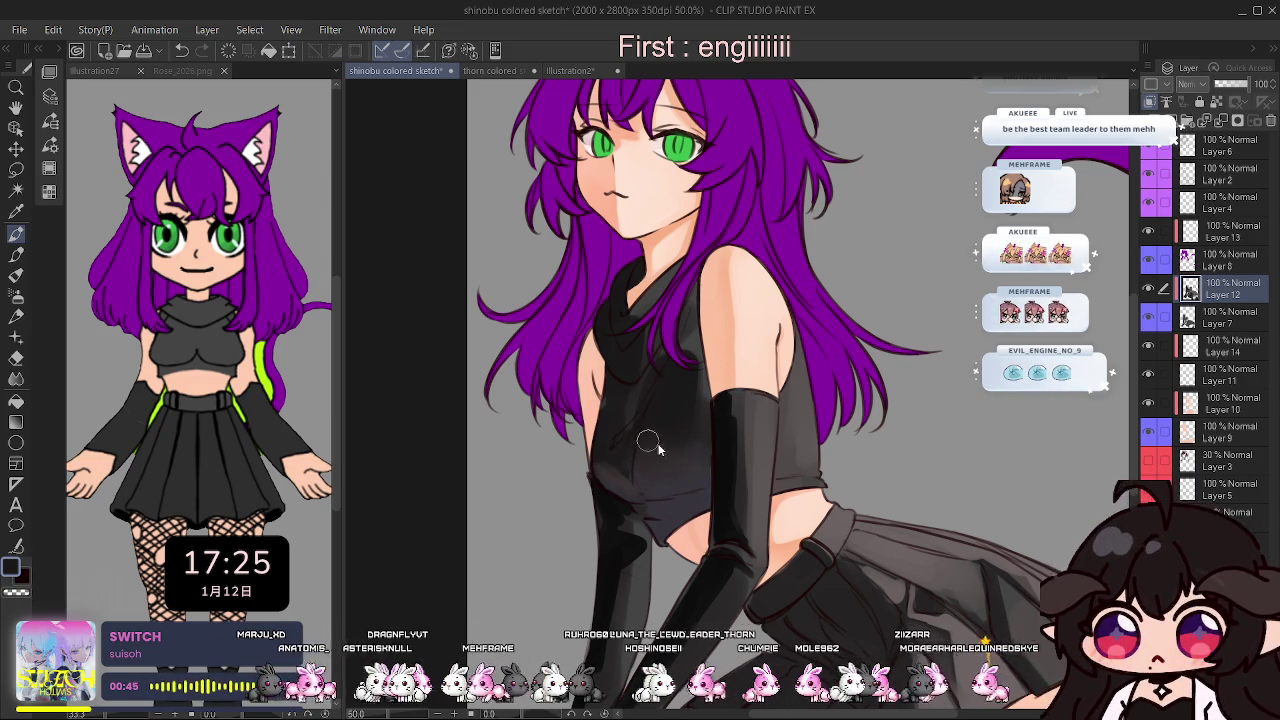
key(bracketleft)
key(bracketleft)
key(bracketleft)
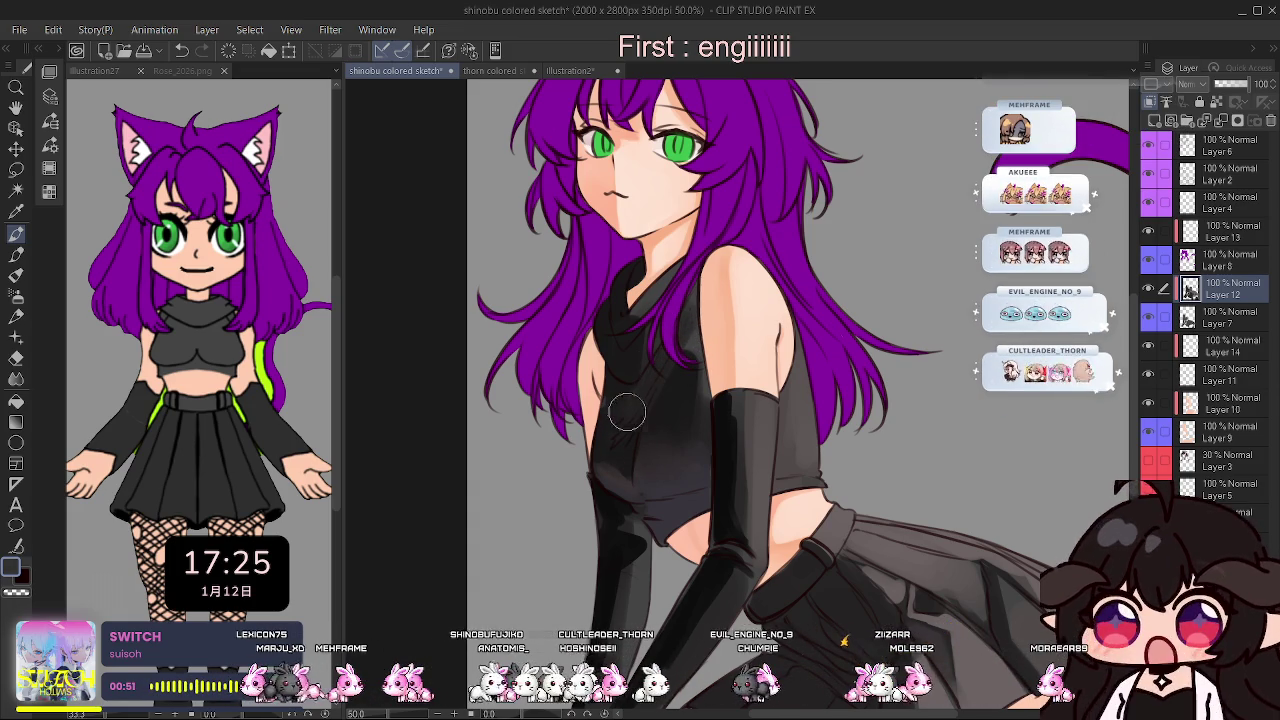
key(bracketright)
key(bracketright)
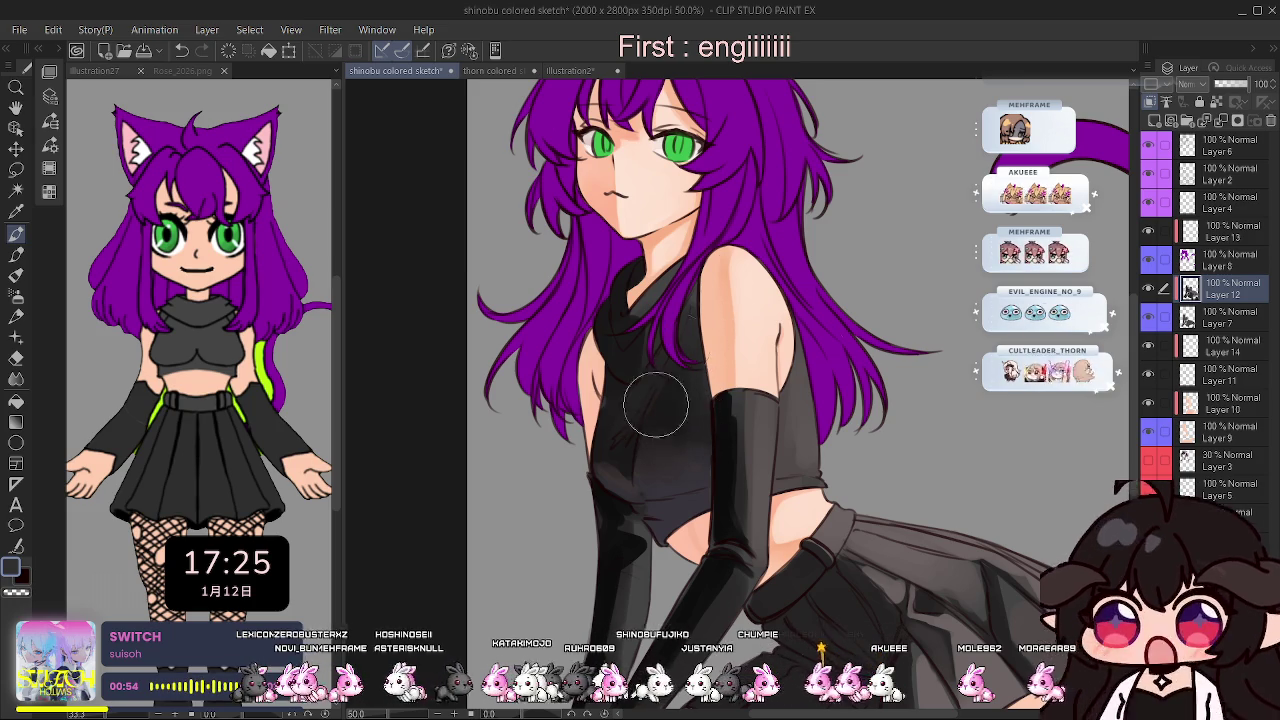
scroll(690, 328, down, 2)
scroll(690, 328, down, 2)
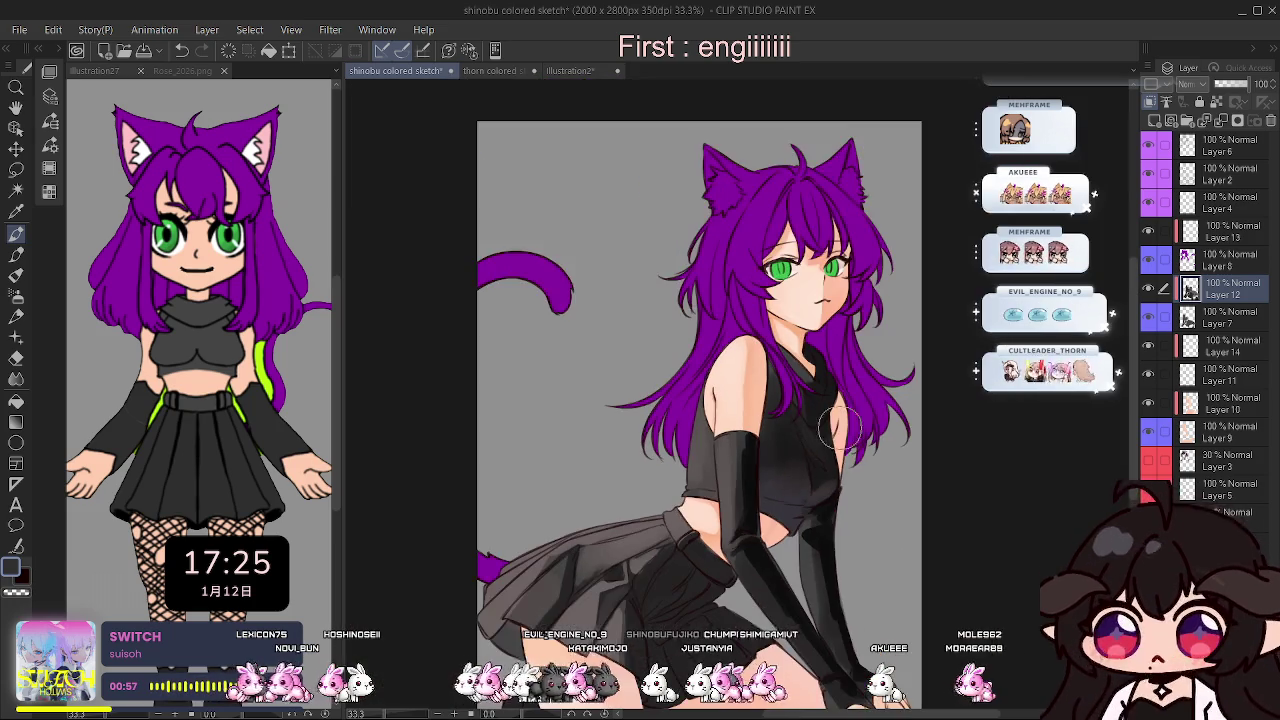
Undo a stray stroke on the neck, then tilt and mirror the view to check the figure.
scroll(843, 420, up, 5)
key(h)
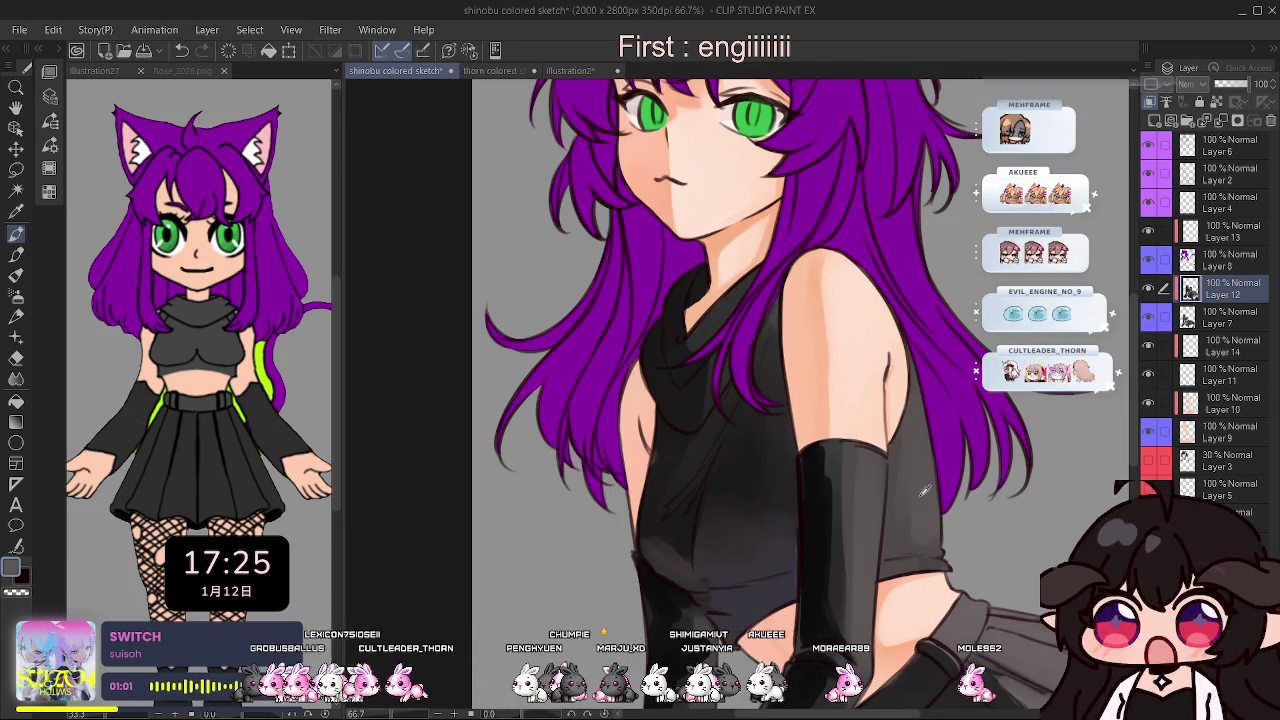
key(ctrl+z)
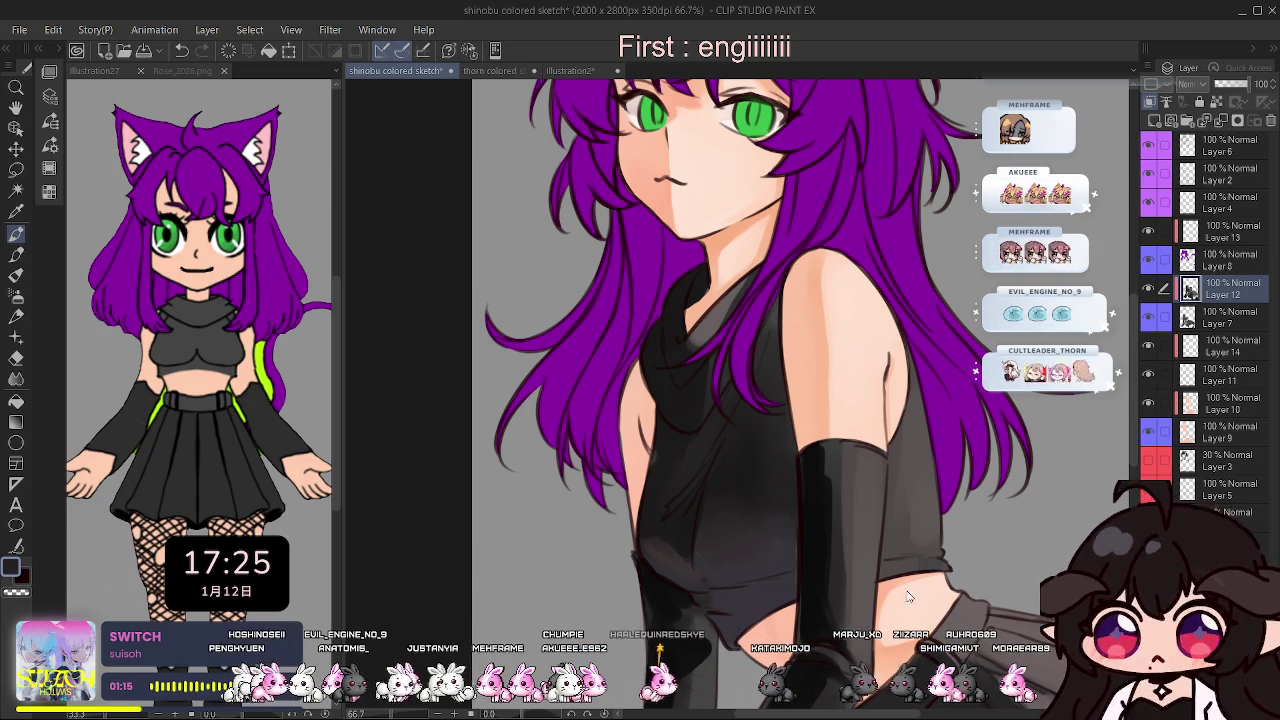
drag(505, 713, 533, 713)
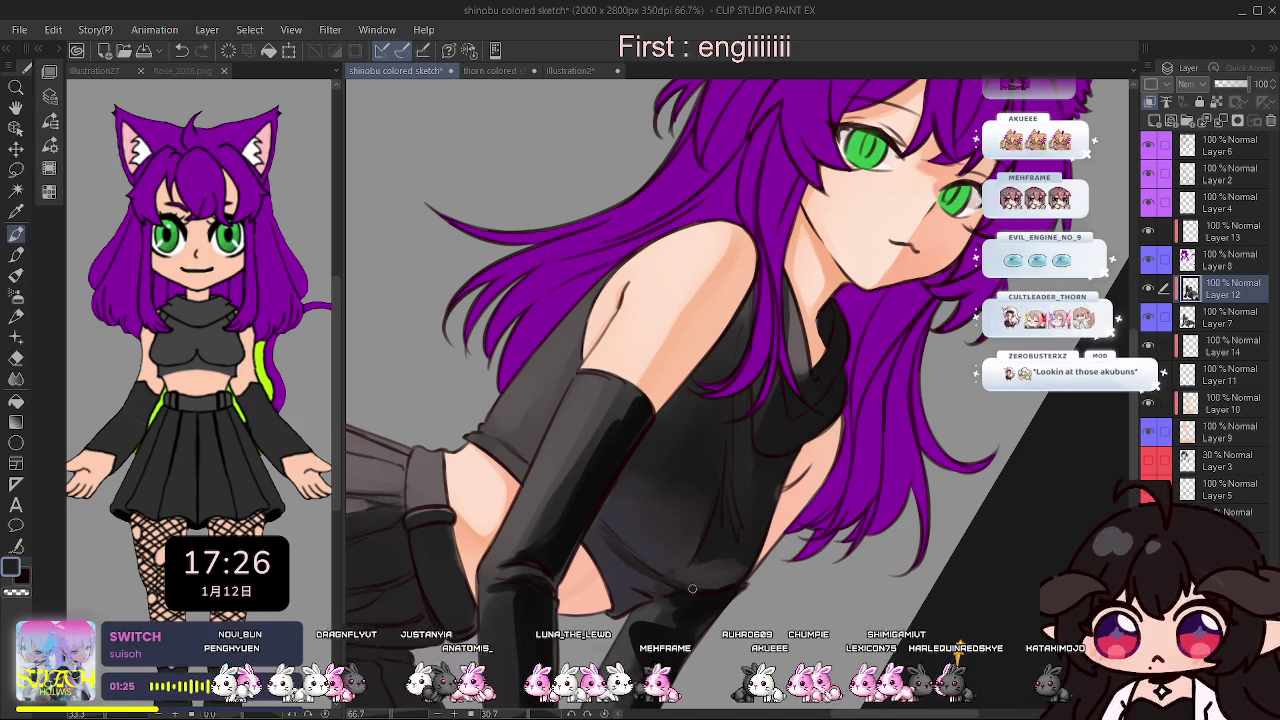
key(h)
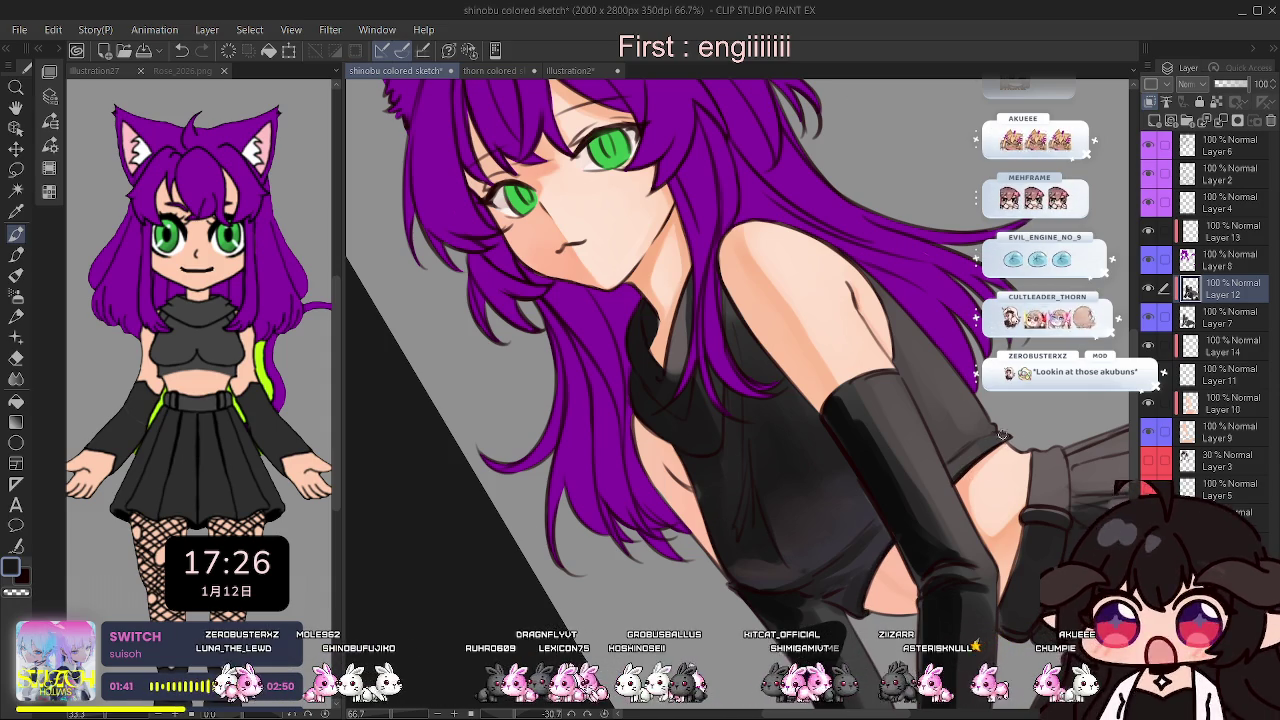
Reset the view rotation to upright and mirror it to check the torso shading.
key(ctrl+@)
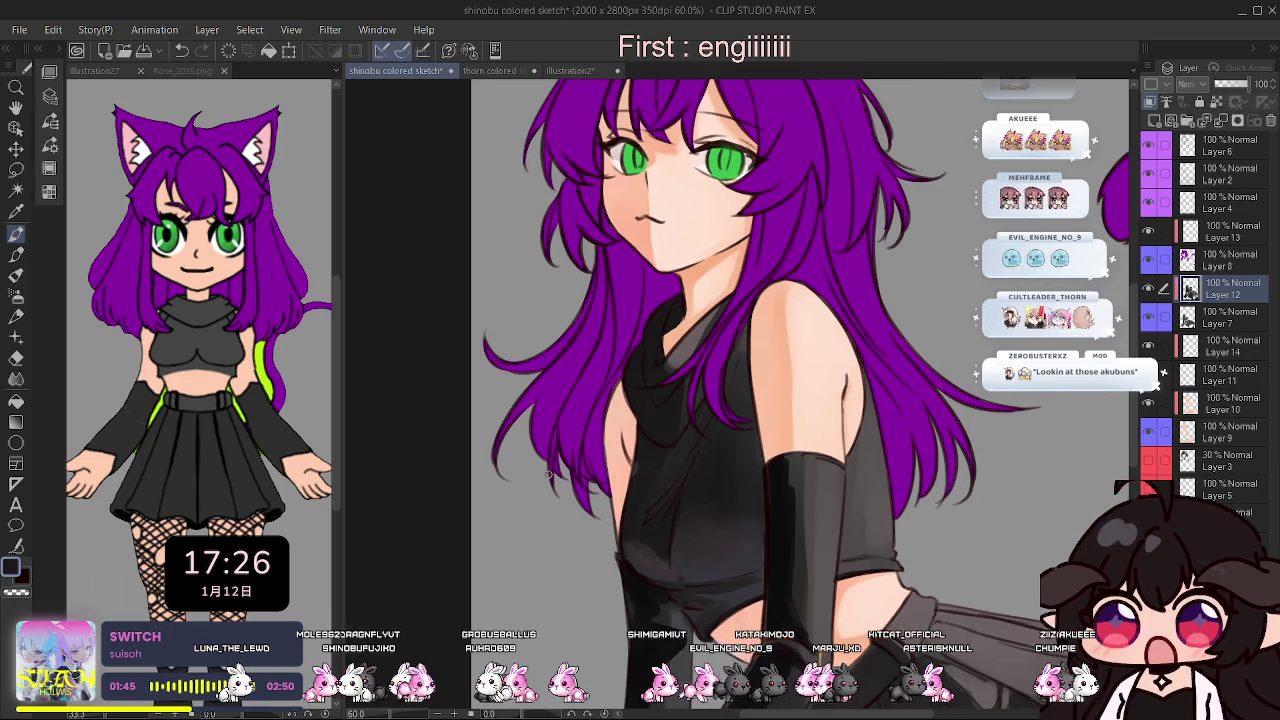
scroll(593, 472, up, 1)
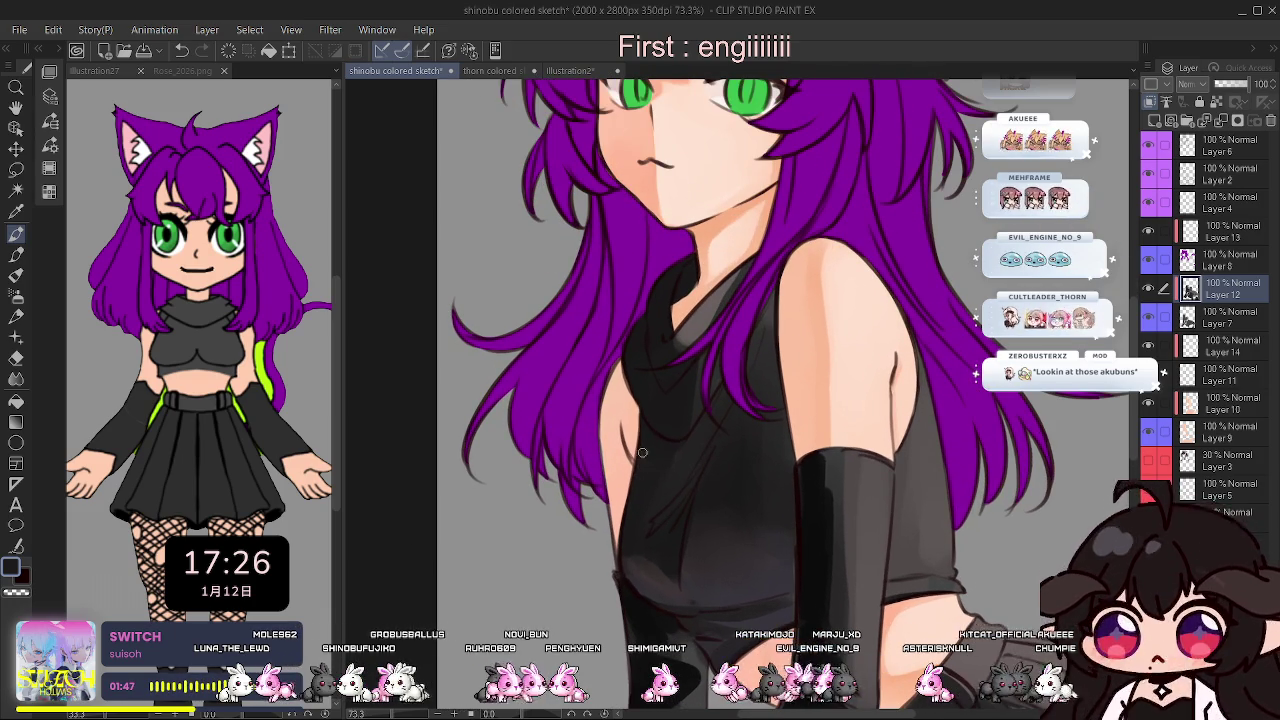
drag(632, 479, 700, 420)
scroll(817, 416, down, 1)
key(h)
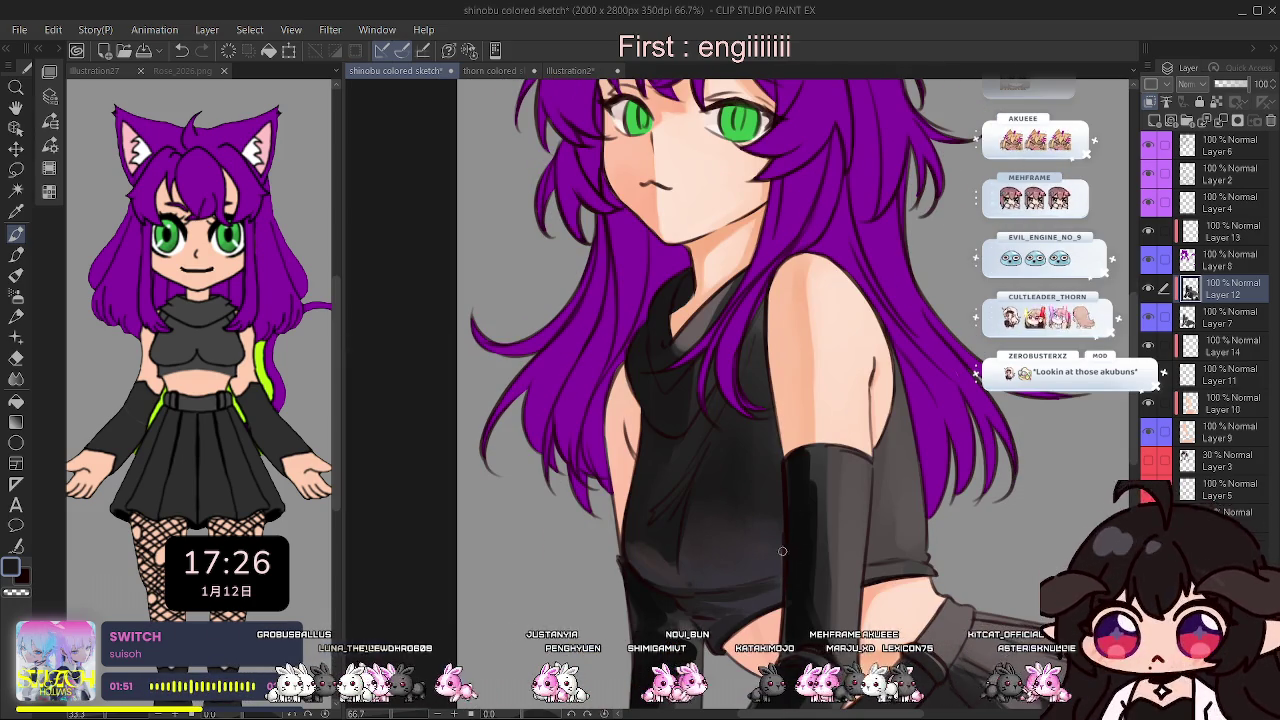
Zoom to 200% on the arm warmer edge, flip briefly to compare, then return to 66.7%.
scroll(780, 530, up, 5)
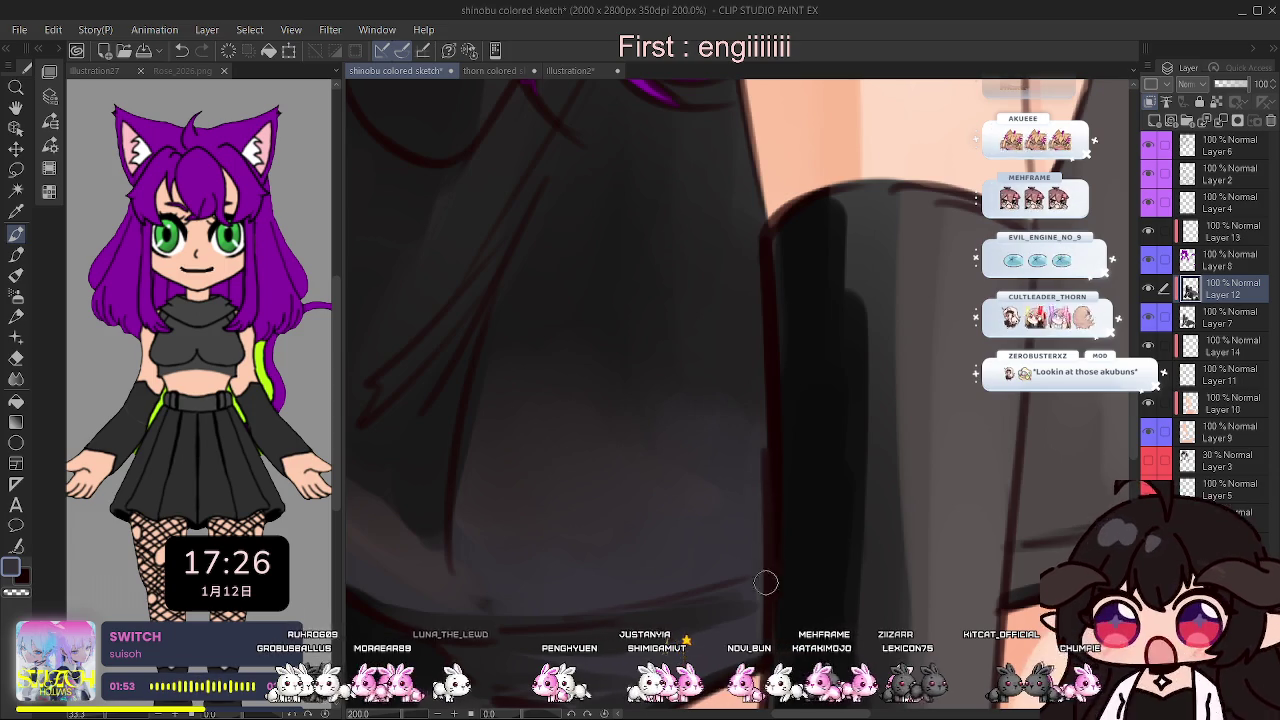
scroll(762, 594, down, 2)
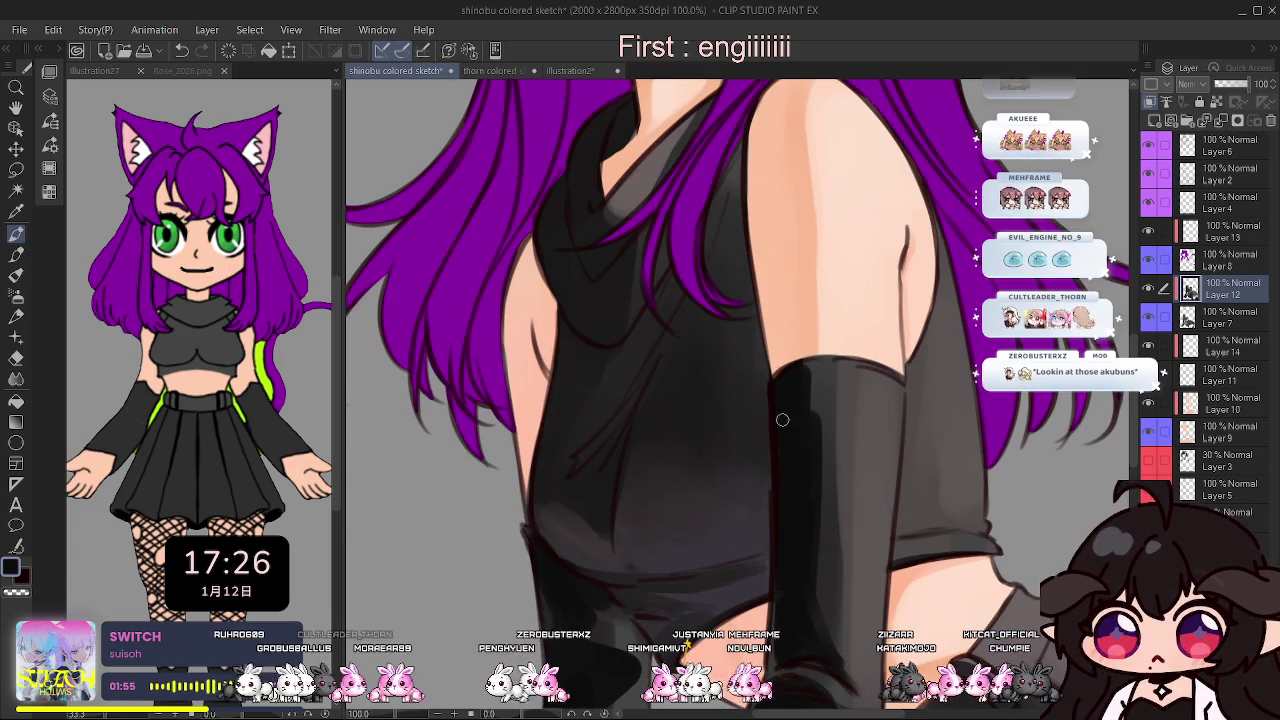
scroll(794, 386, down, 2)
key(h)
key(h)
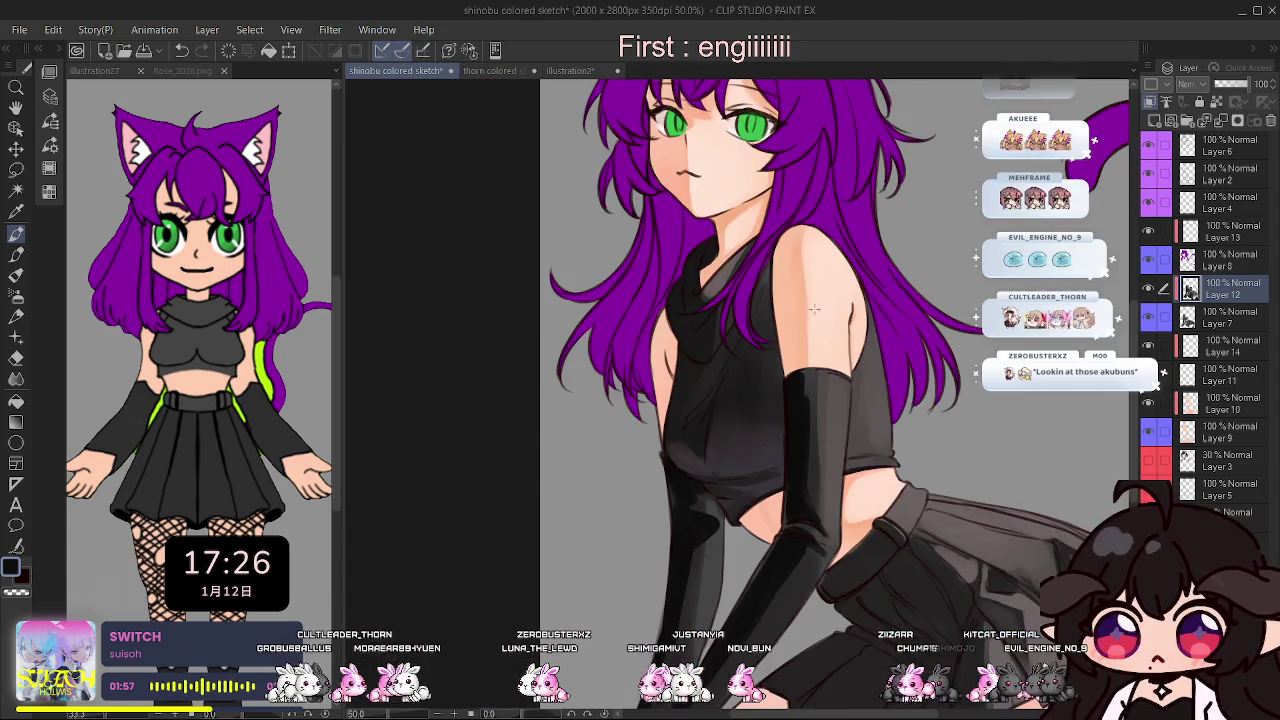
scroll(710, 483, down, 1)
scroll(710, 483, up, 1)
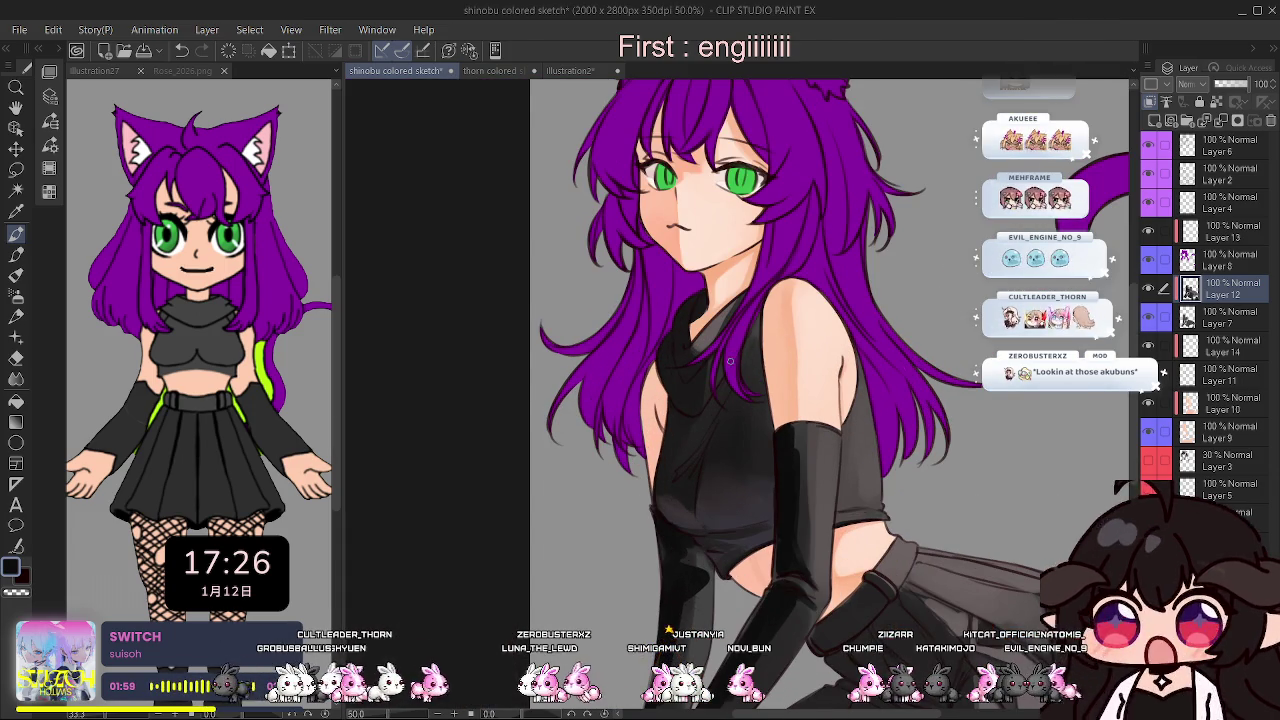
scroll(731, 360, up, 1)
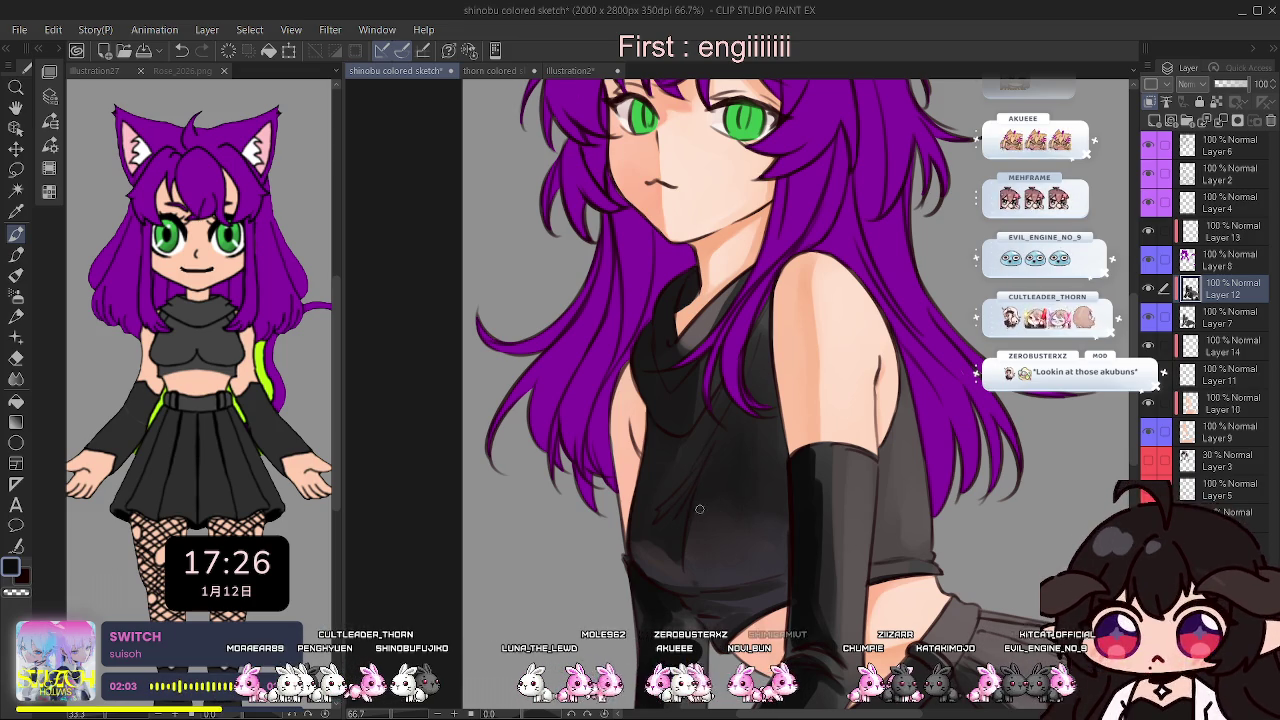
Shade the collar and chest folds, repeatedly mirroring the view to check the figure's balance.
key(h)
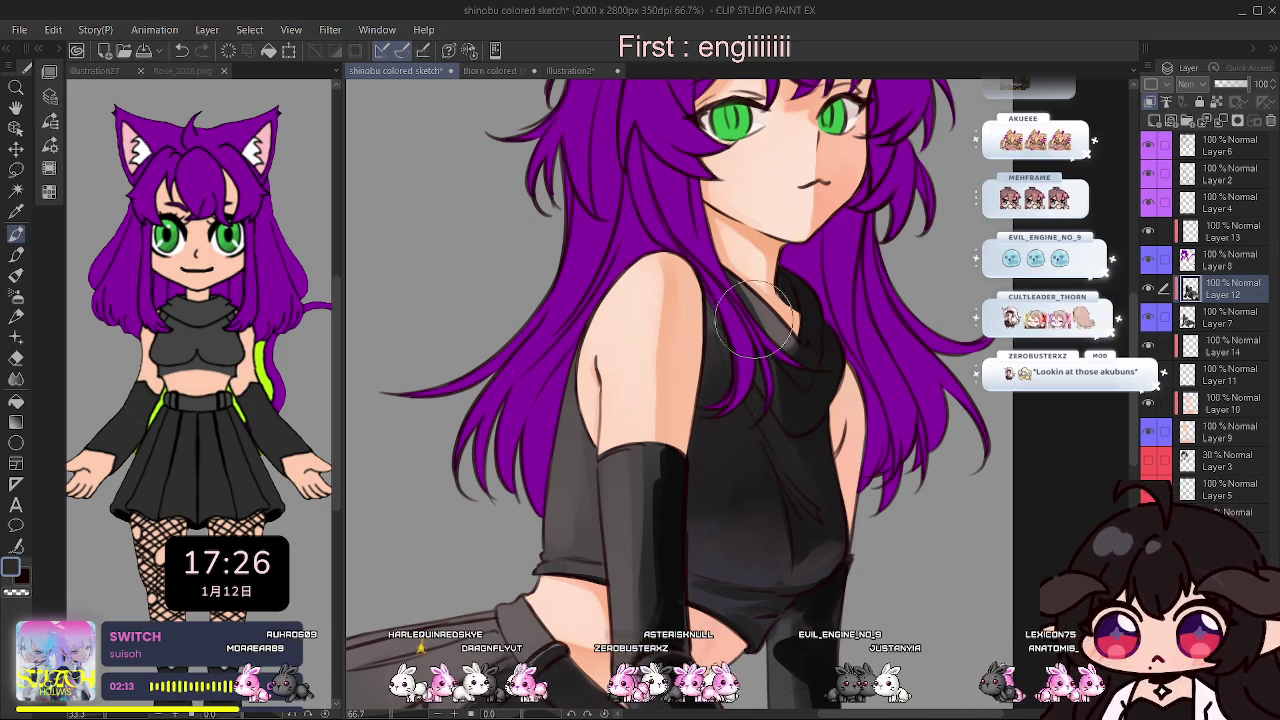
key(h)
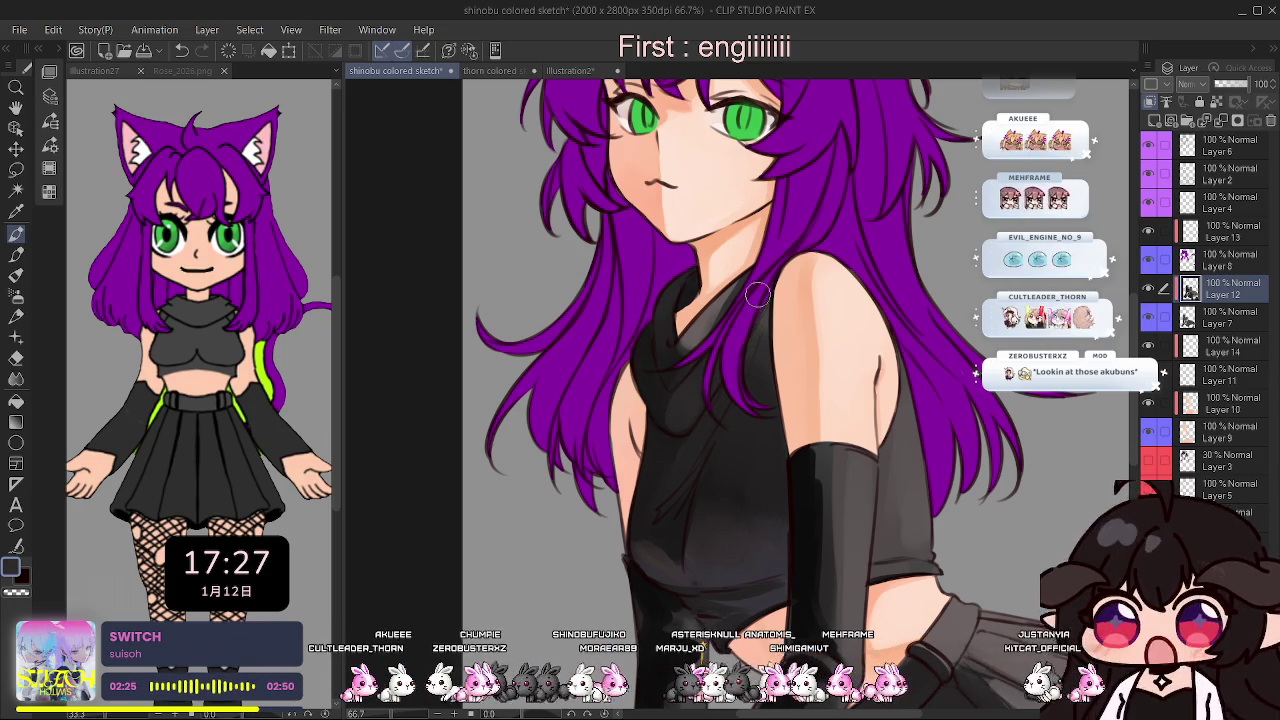
key(h)
key(h)
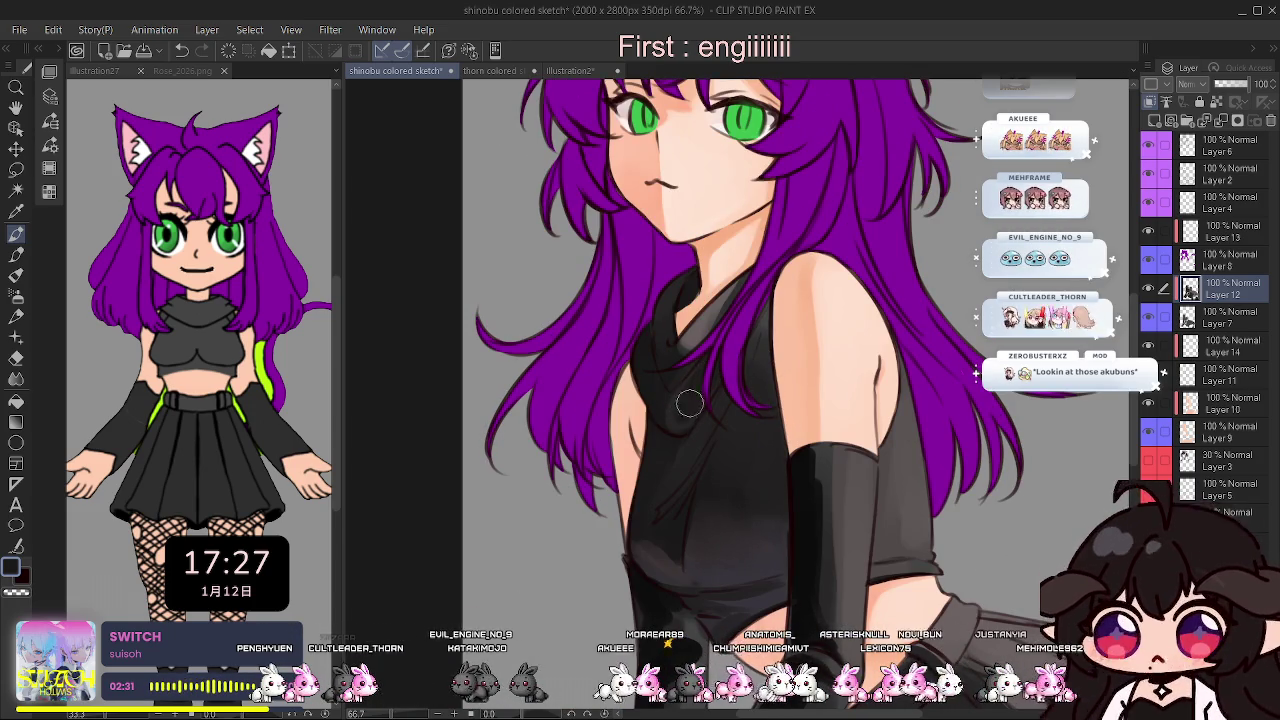
key(h)
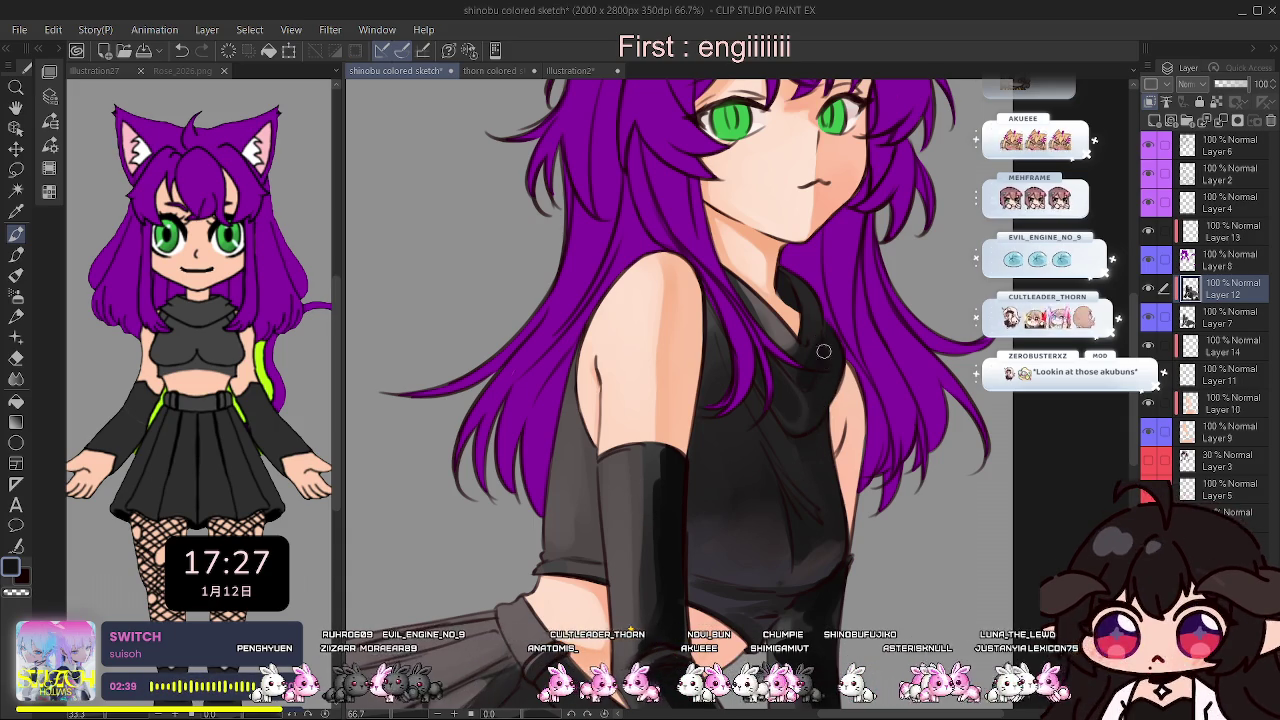
key(h)
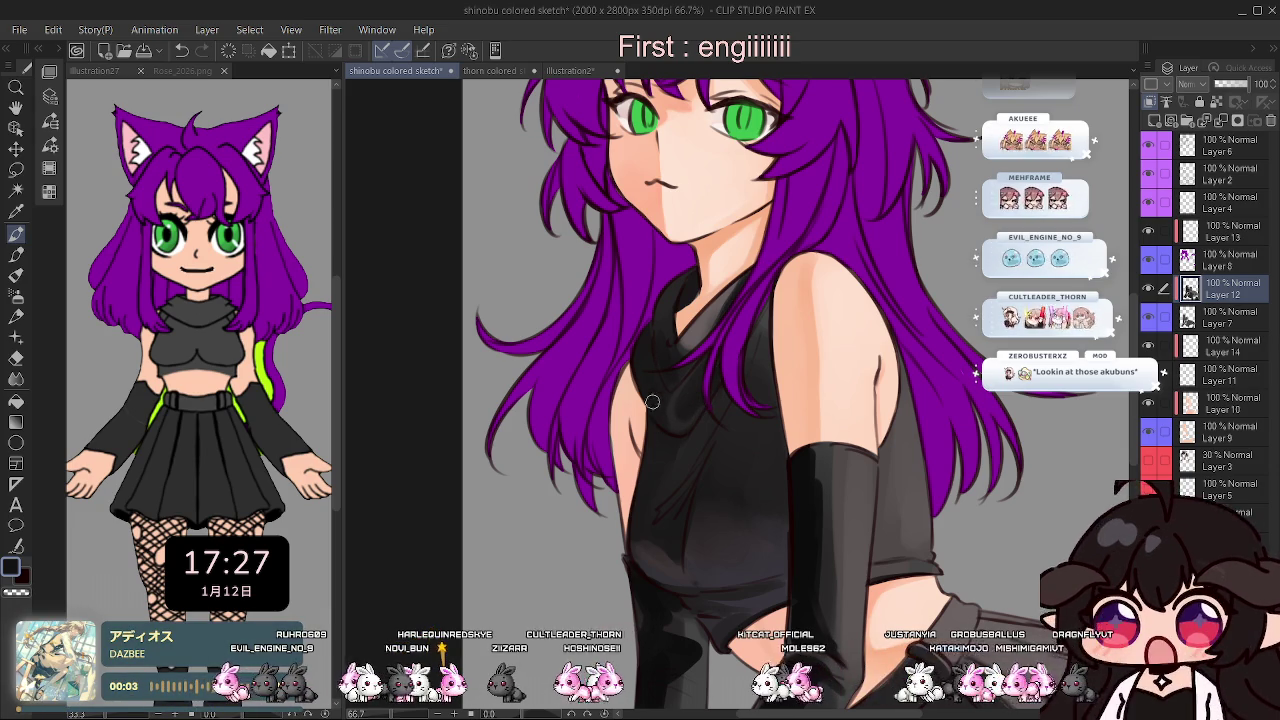
key(h)
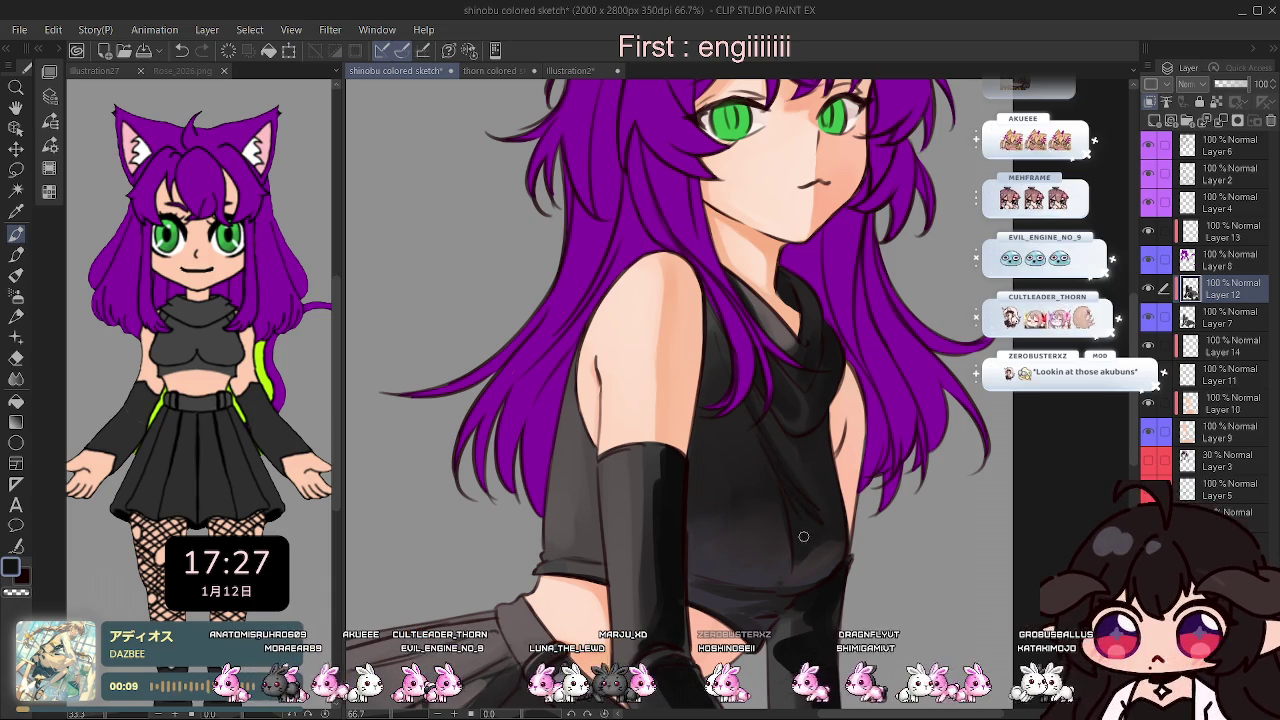
key(h)
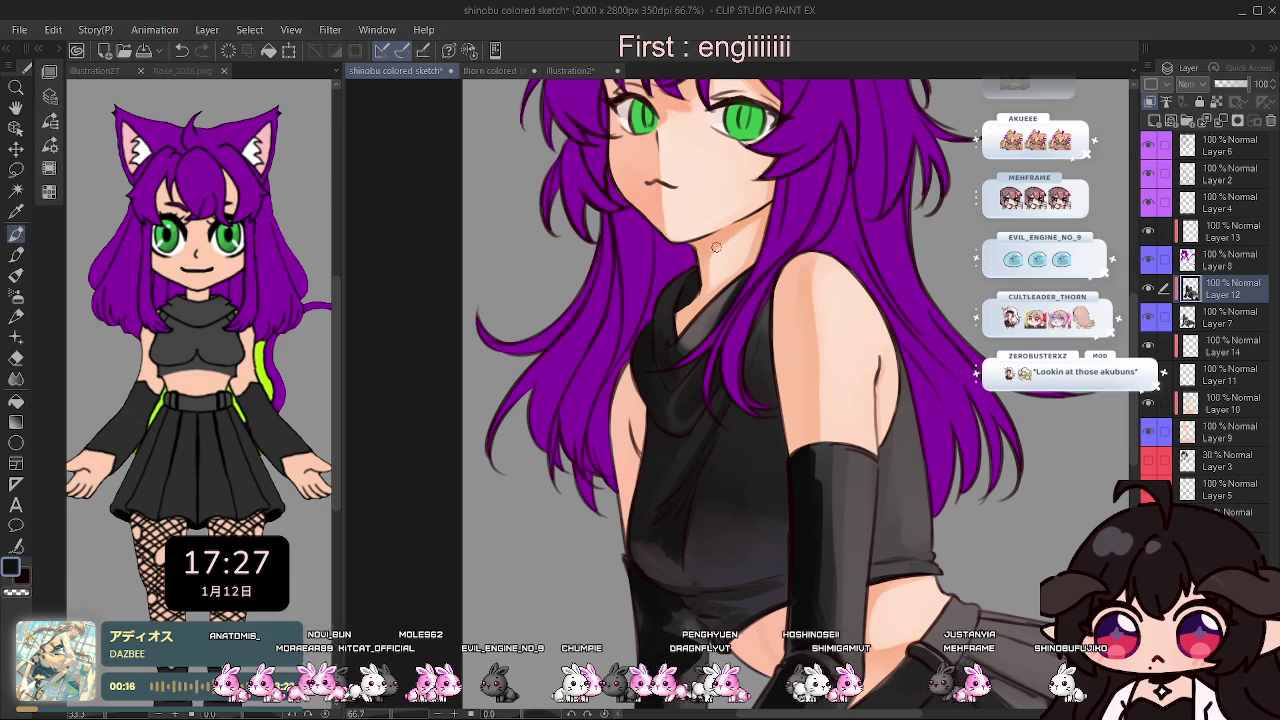
scroll(697, 263, down, 1)
Review the whole image at 25%, return to 66.7%, and rotate the view 60° for shading.
scroll(788, 242, down, 2)
key(h)
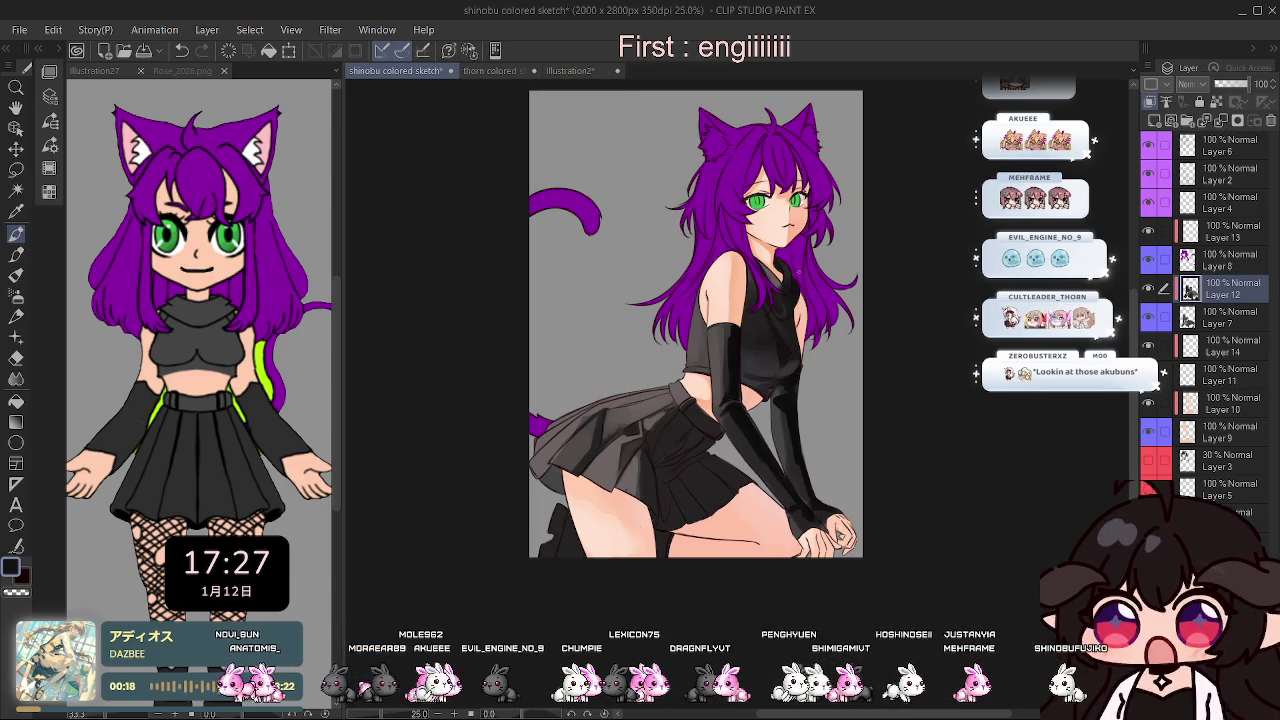
key(h)
key(h)
key(h)
scroll(773, 264, up, 3)
key(asciicircum)
key(asciicircum)
key(asciicircum)
key(asciicircum)
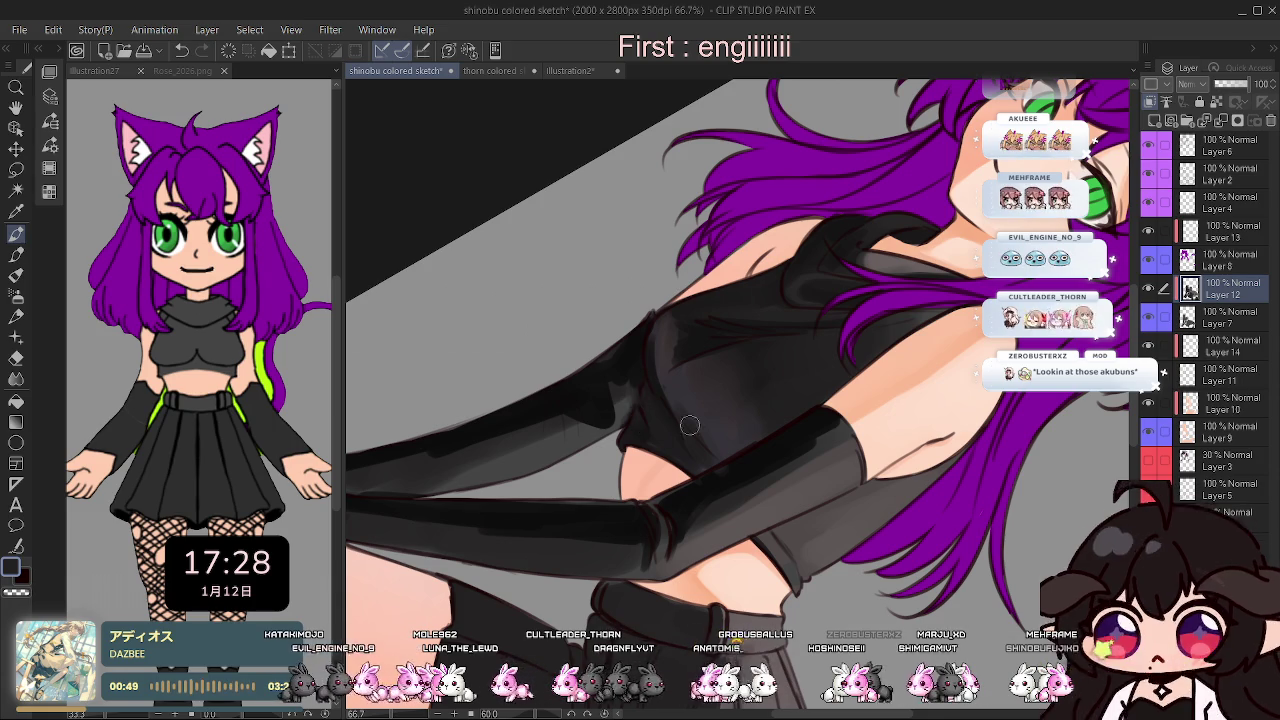
drag(720, 380, 656, 409)
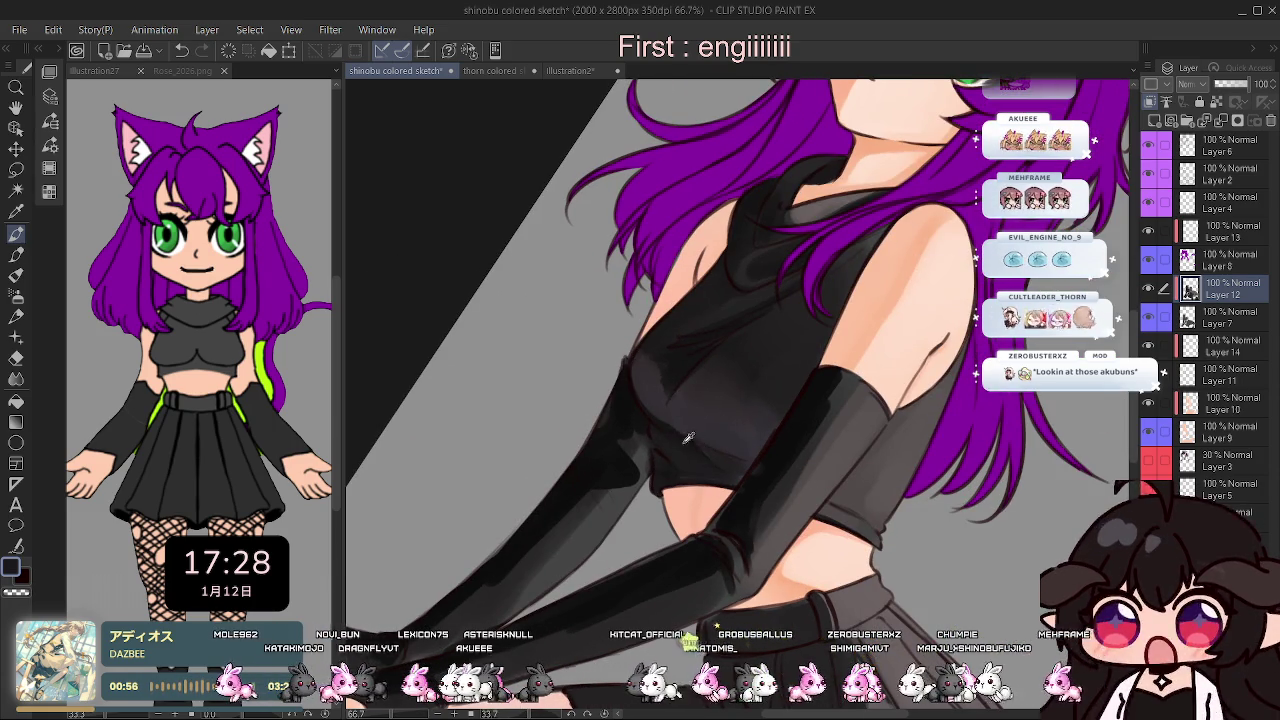
key(h)
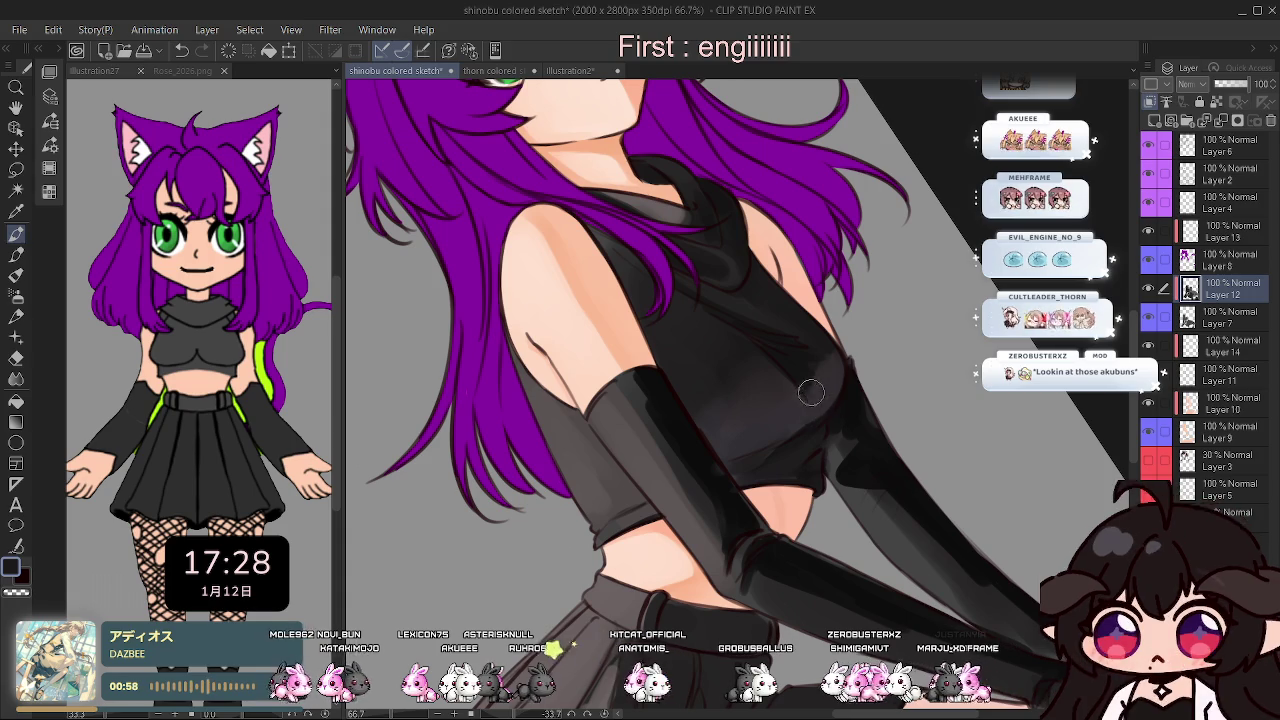
key(h)
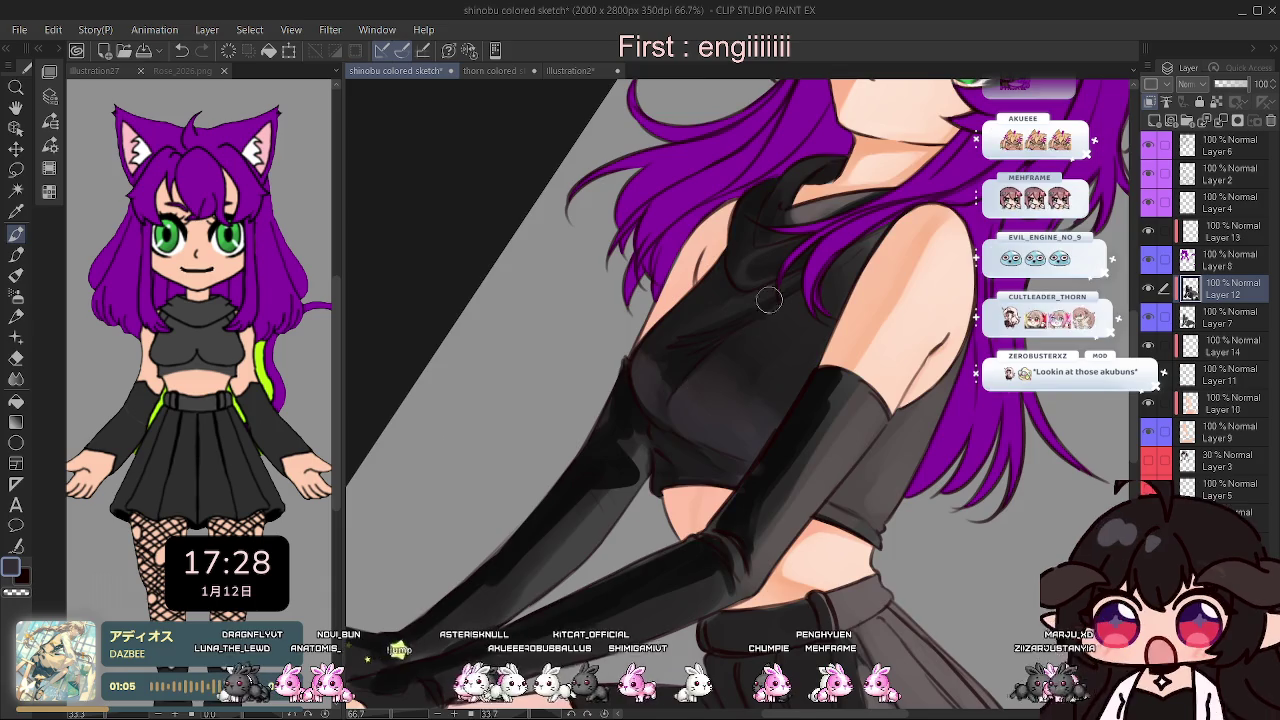
key(h)
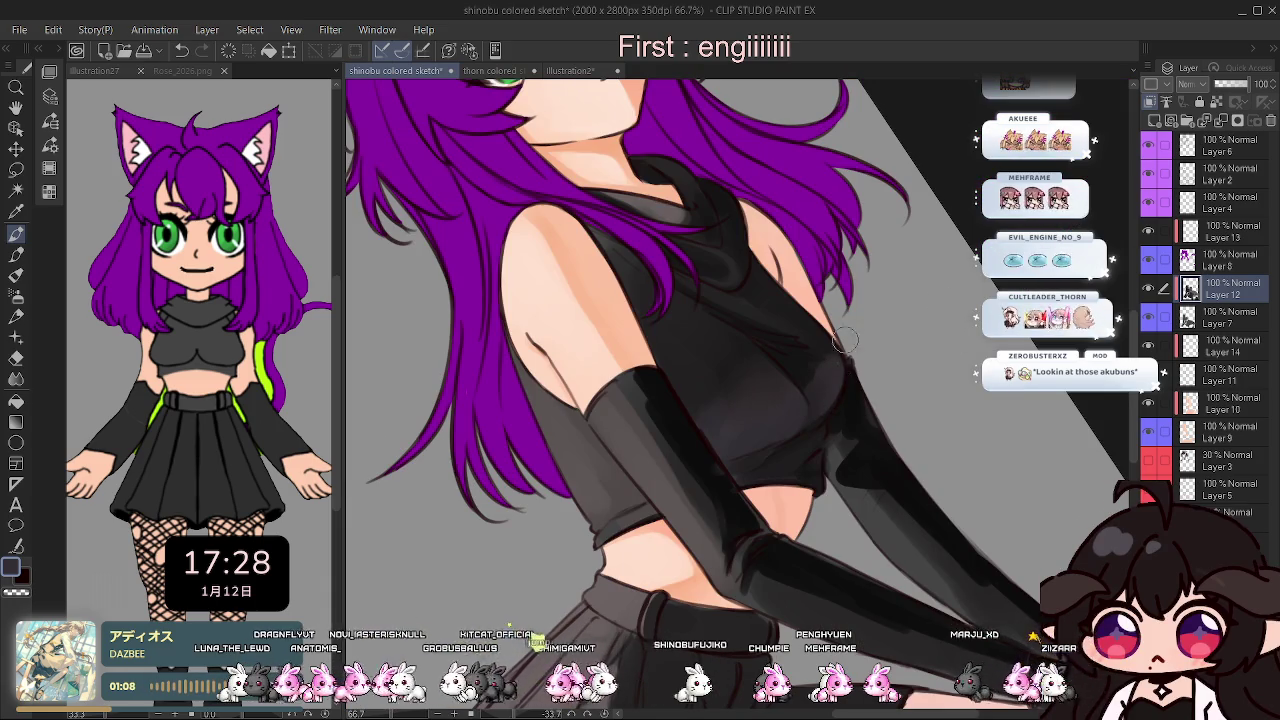
scroll(843, 346, down, 2)
scroll(843, 346, down, 1)
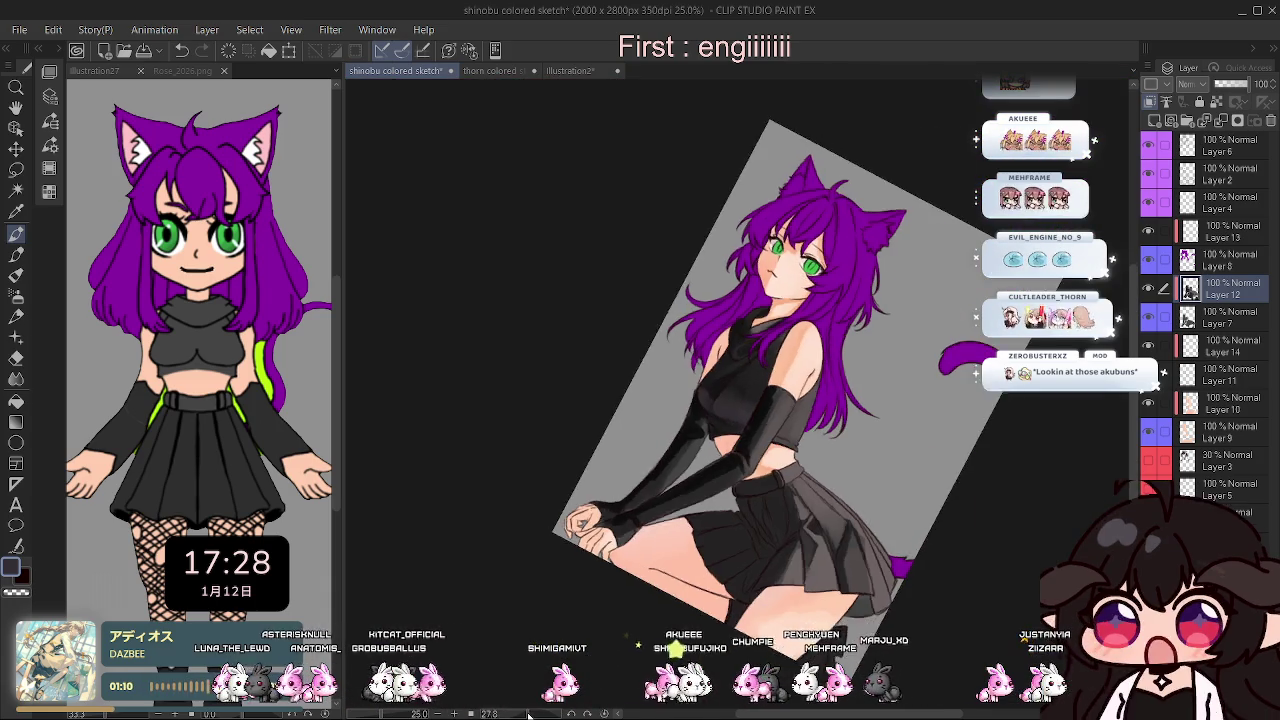
click(528, 714)
scroll(583, 652, up, 2)
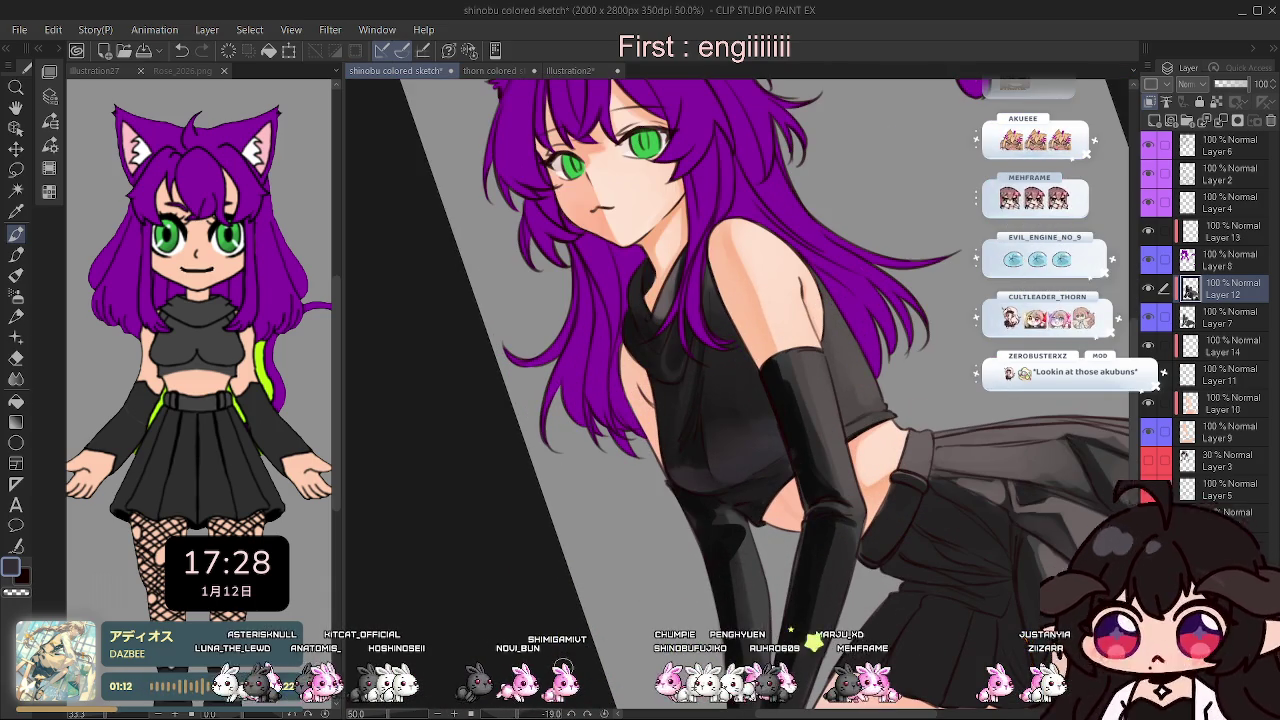
scroll(710, 460, up, 1)
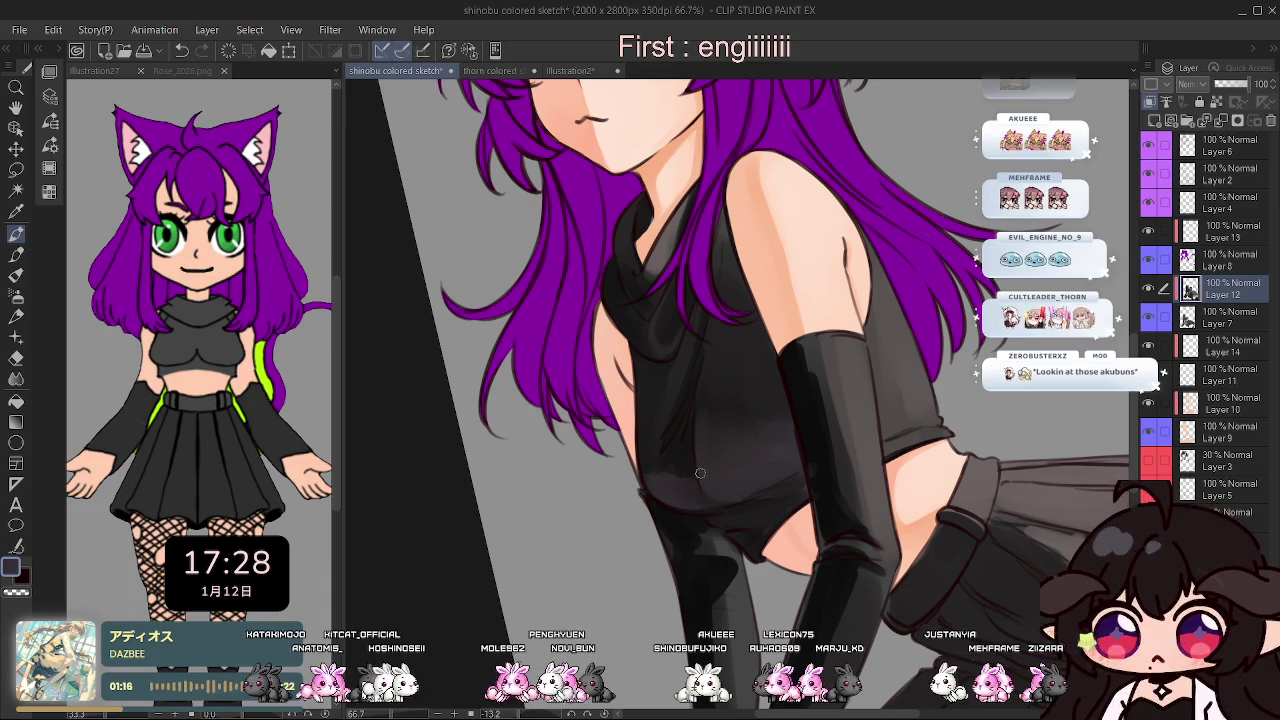
key(h)
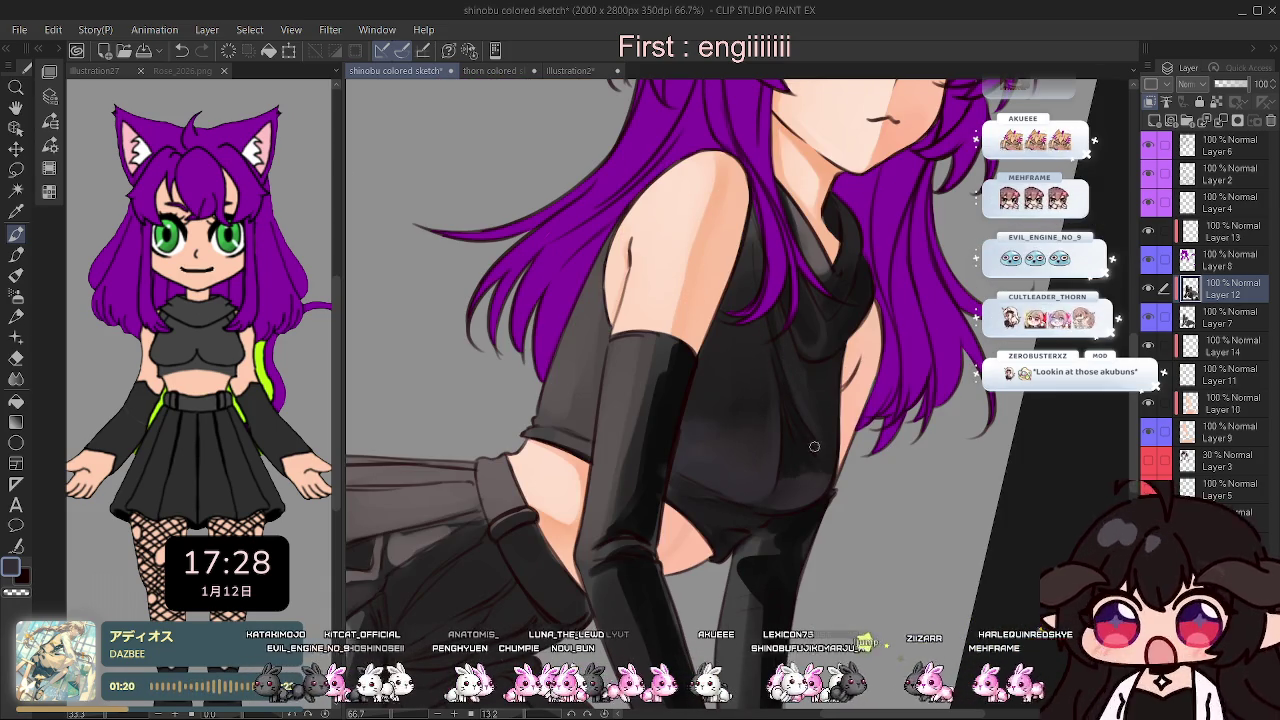
key(h)
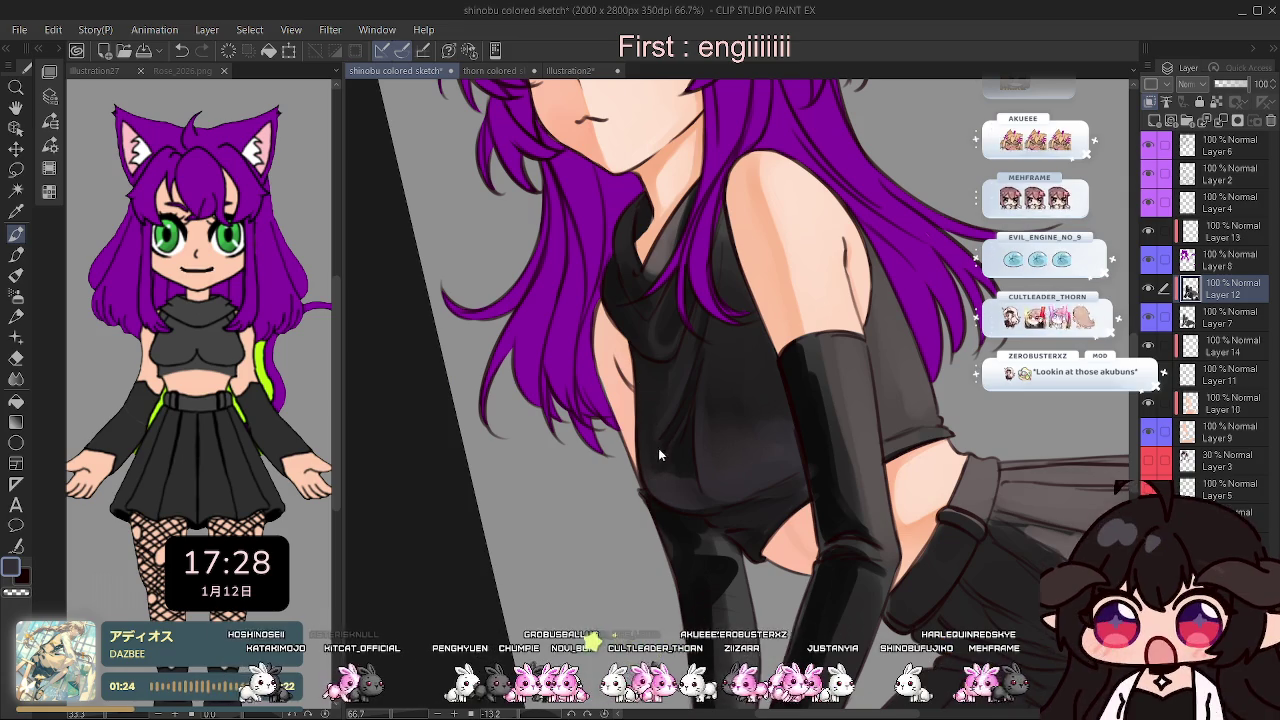
key(h)
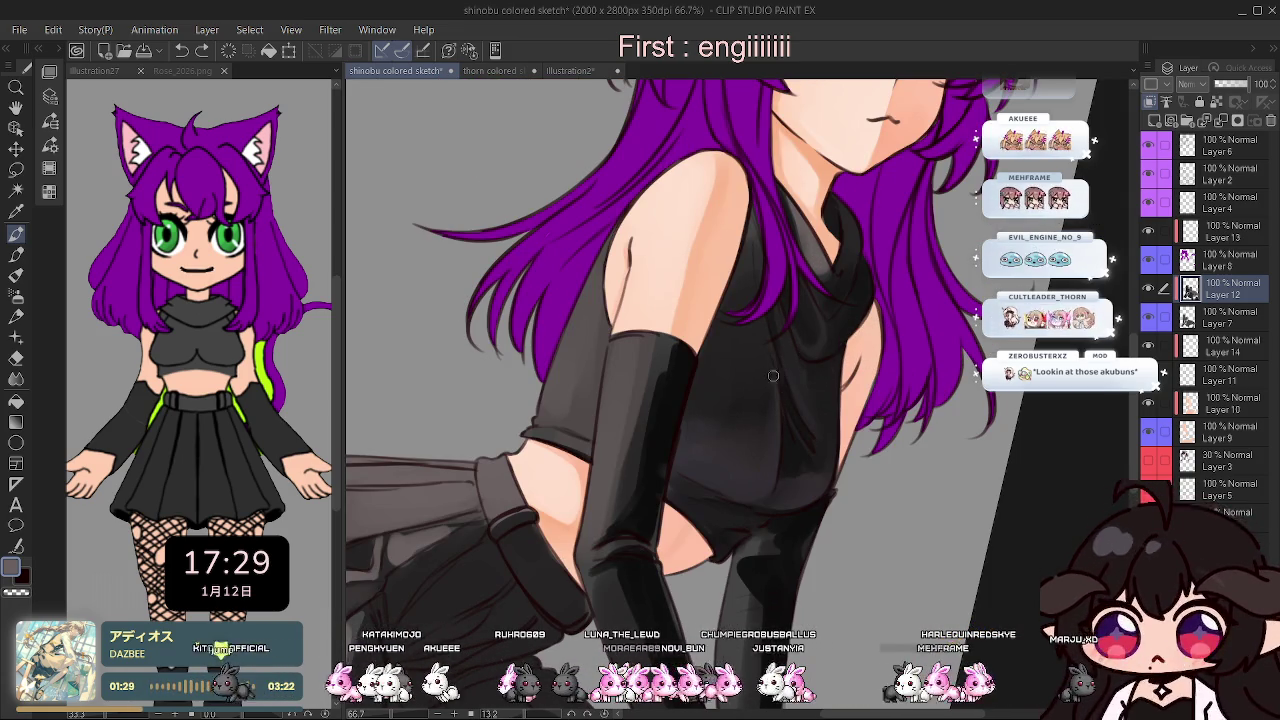
key(h)
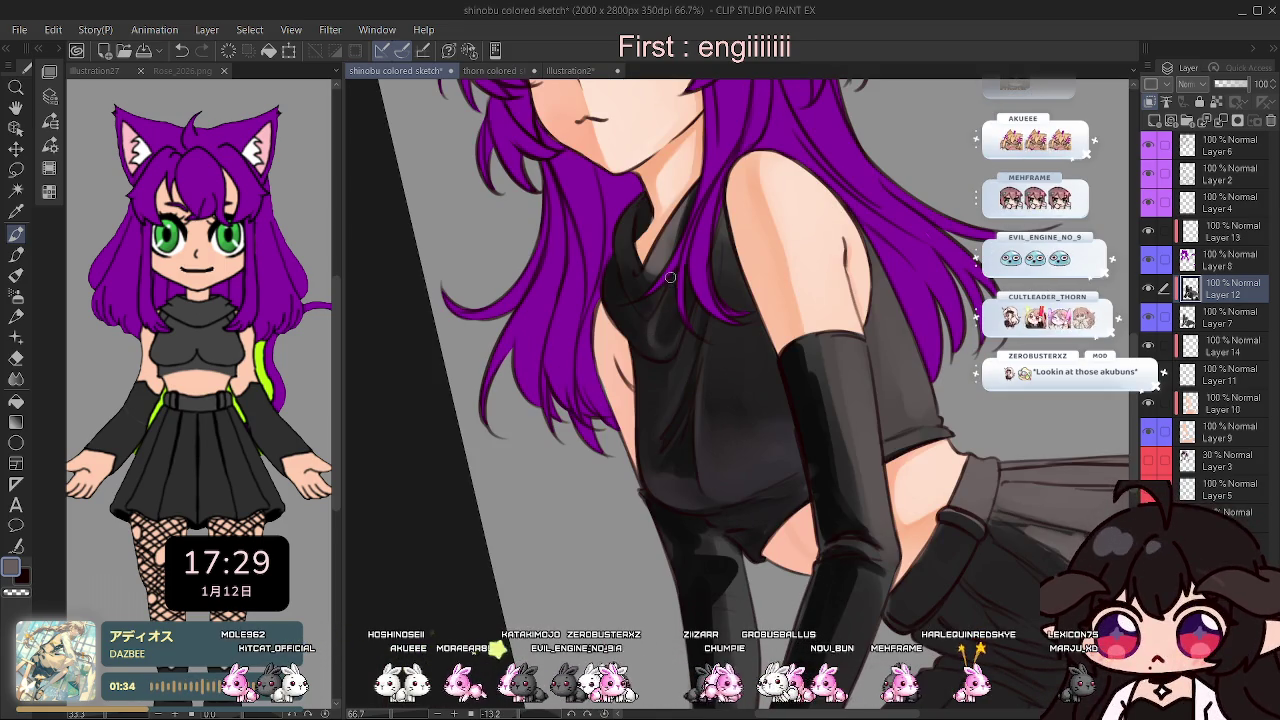
scroll(744, 228, down, 1)
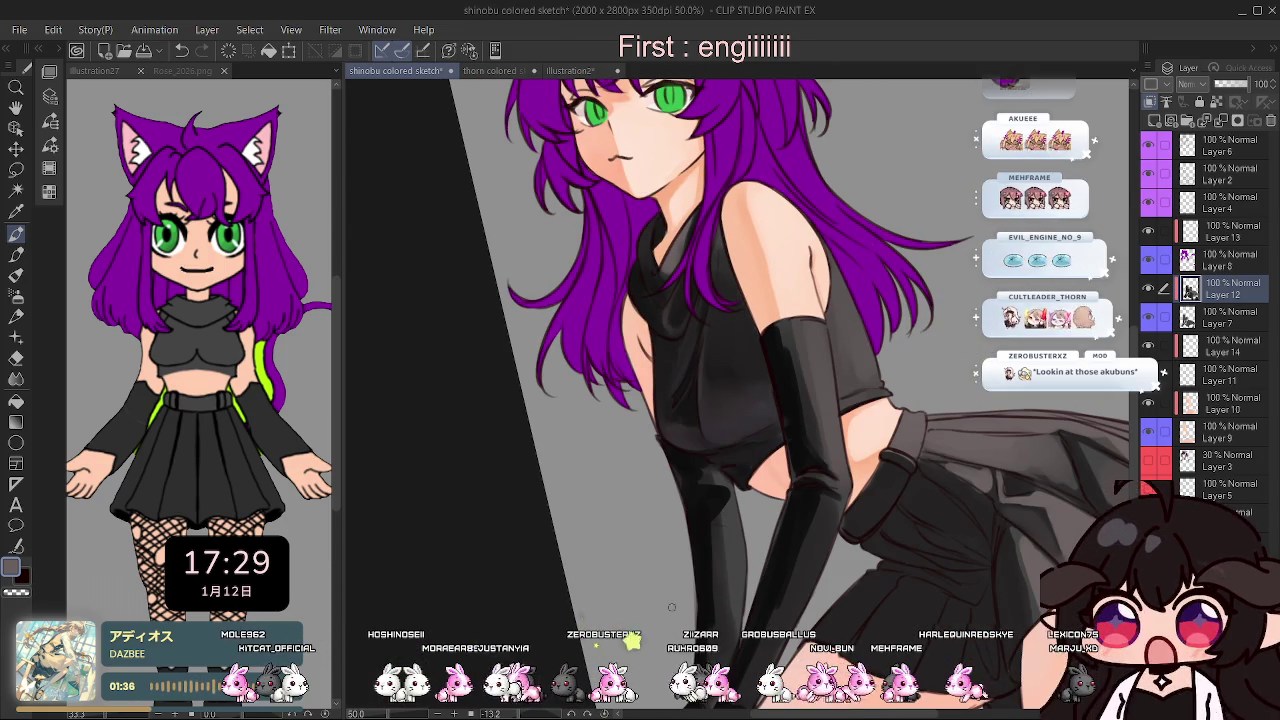
click(608, 713)
scroll(817, 245, down, 1)
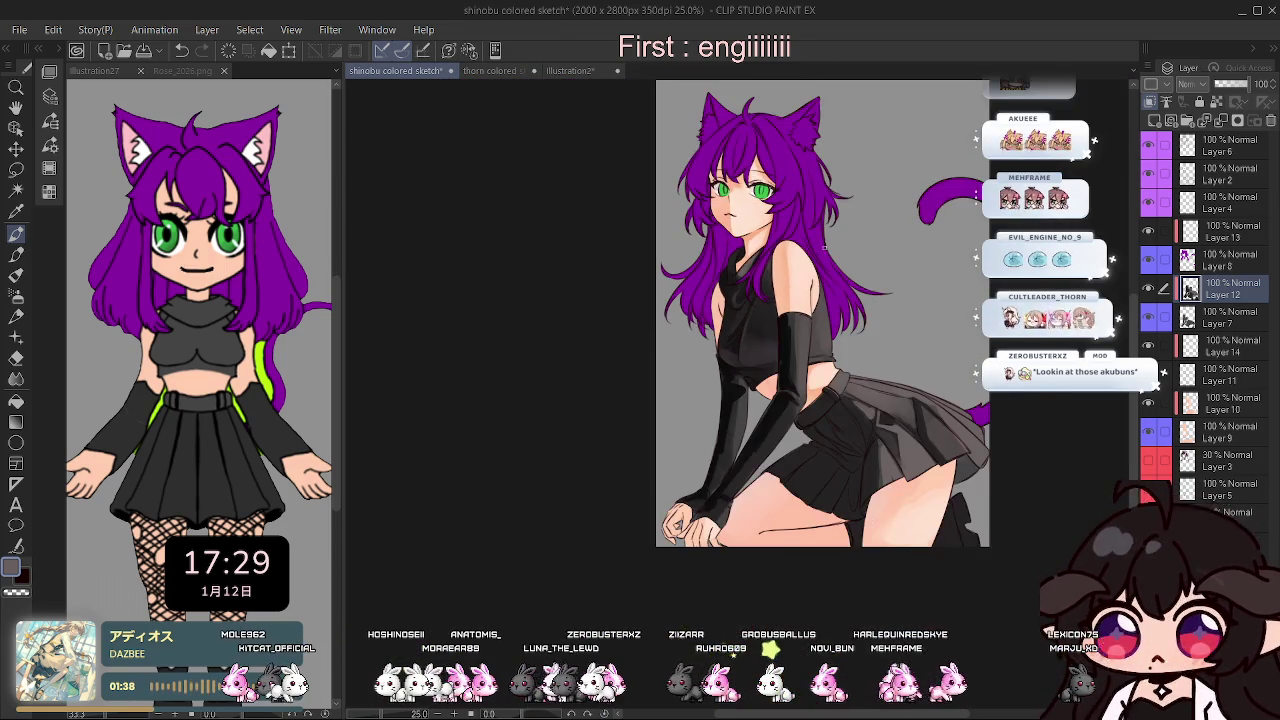
scroll(817, 245, up, 1)
scroll(824, 275, up, 1)
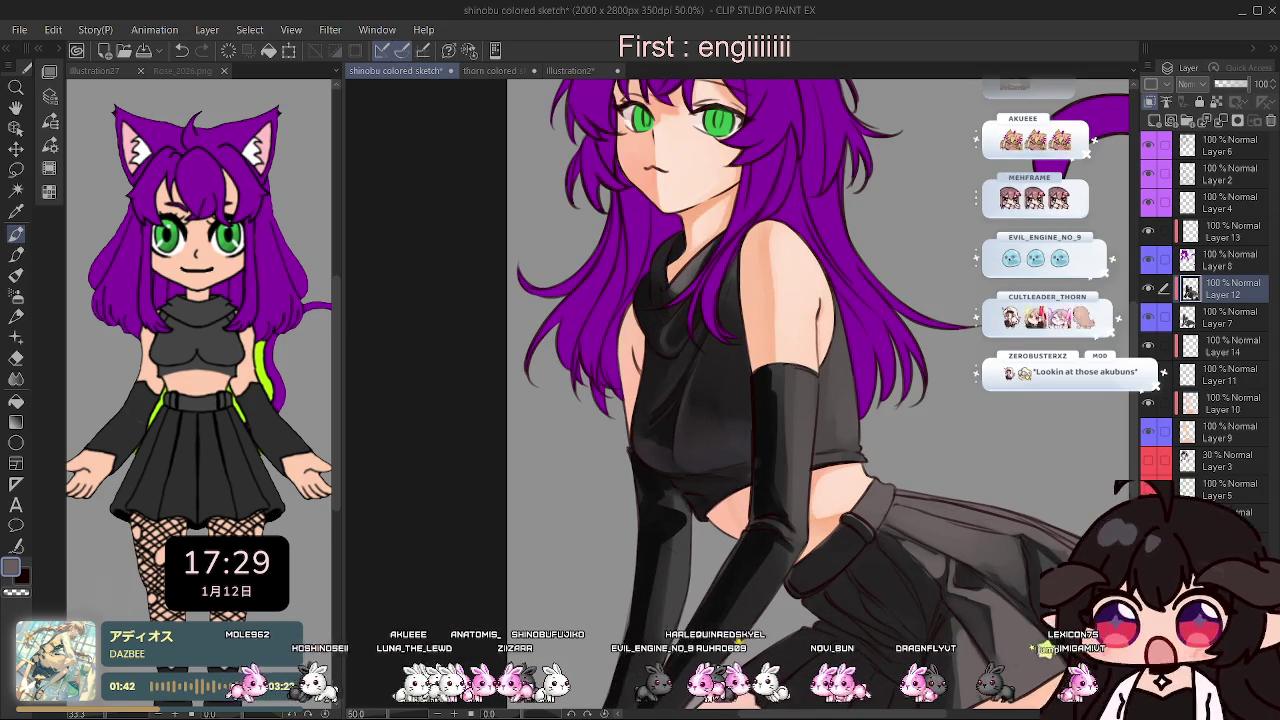
drag(835, 299, 893, 421)
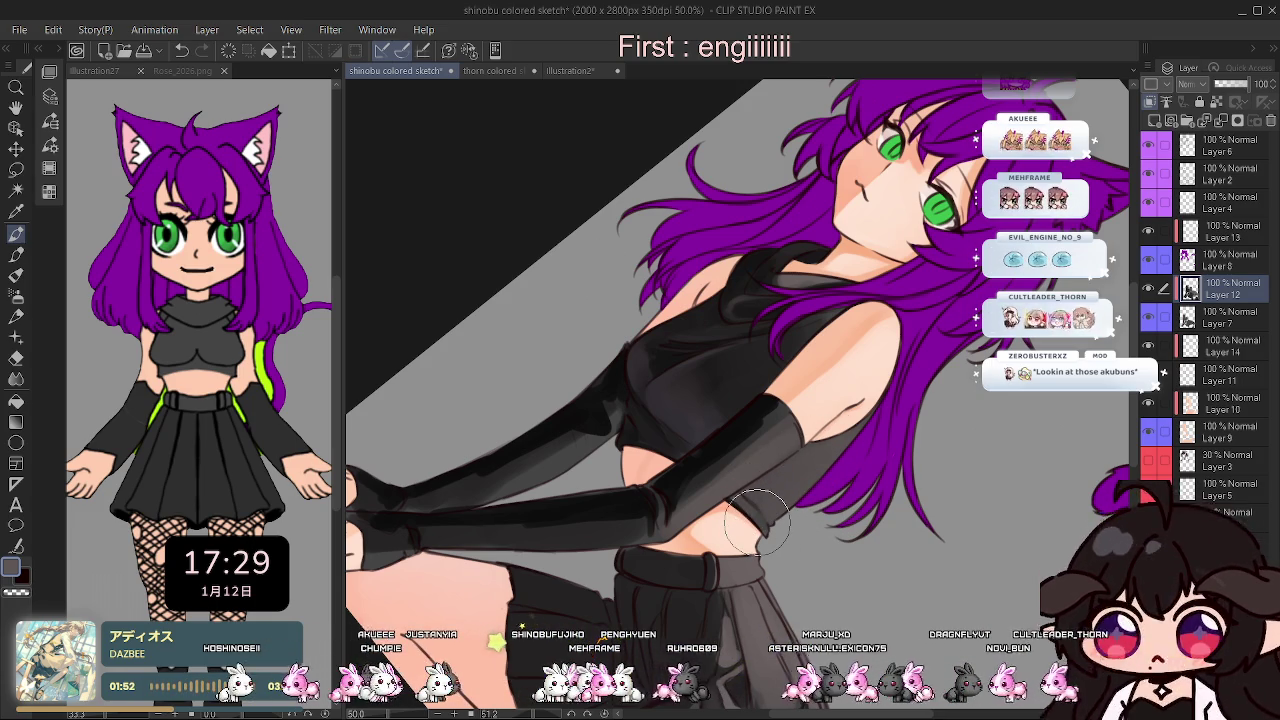
key(bracketleft)
key(bracketleft)
key(bracketleft)
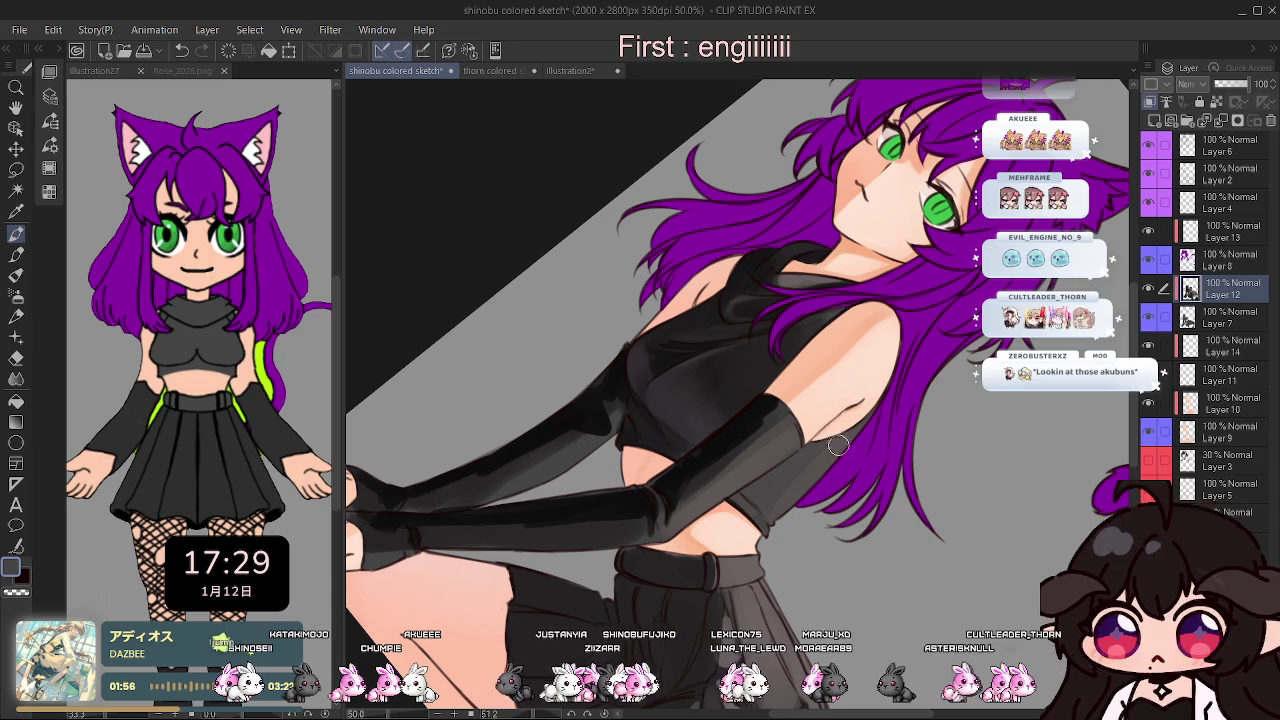
drag(538, 663, 854, 418)
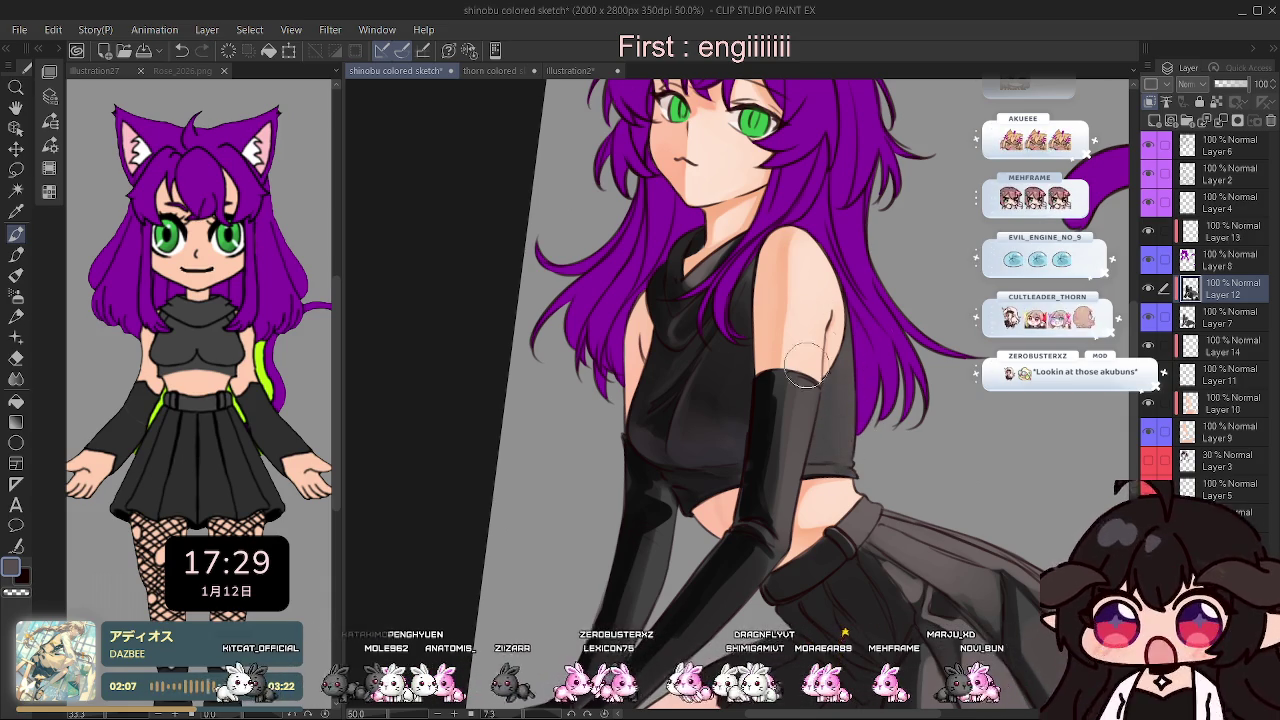
scroll(845, 390, down, 2)
drag(597, 412, 797, 312)
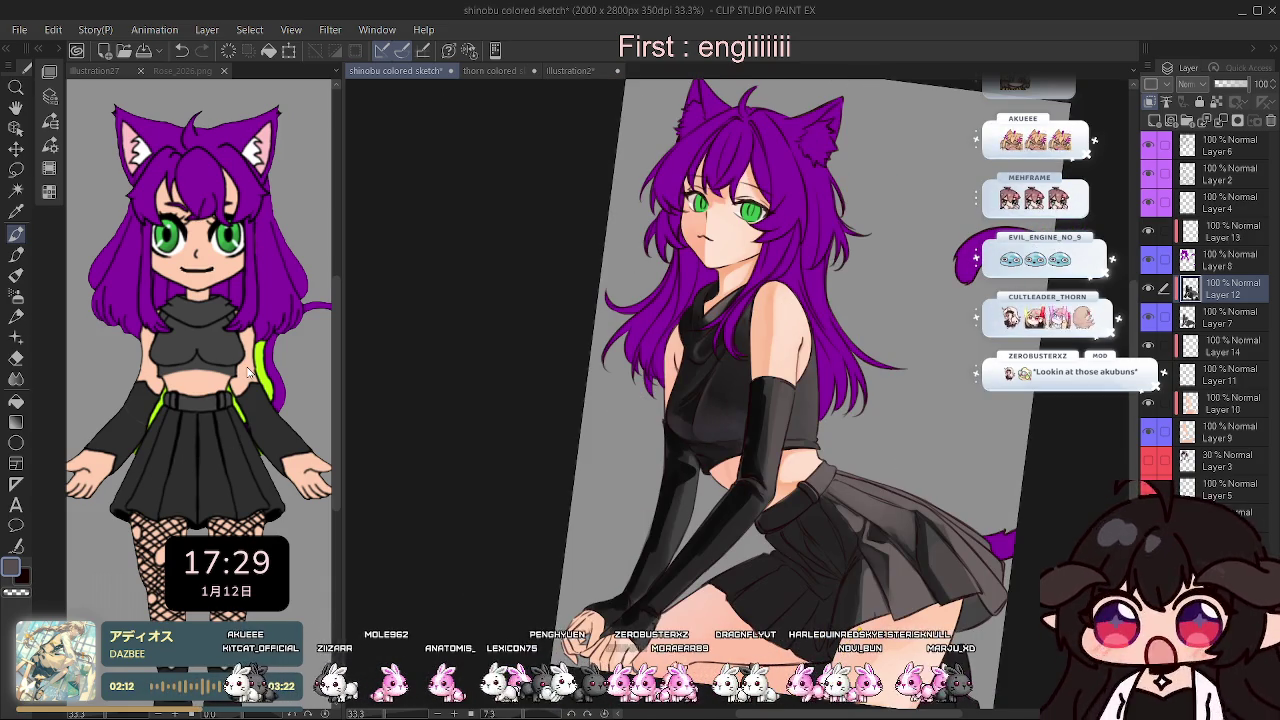
scroll(760, 300, up, 2)
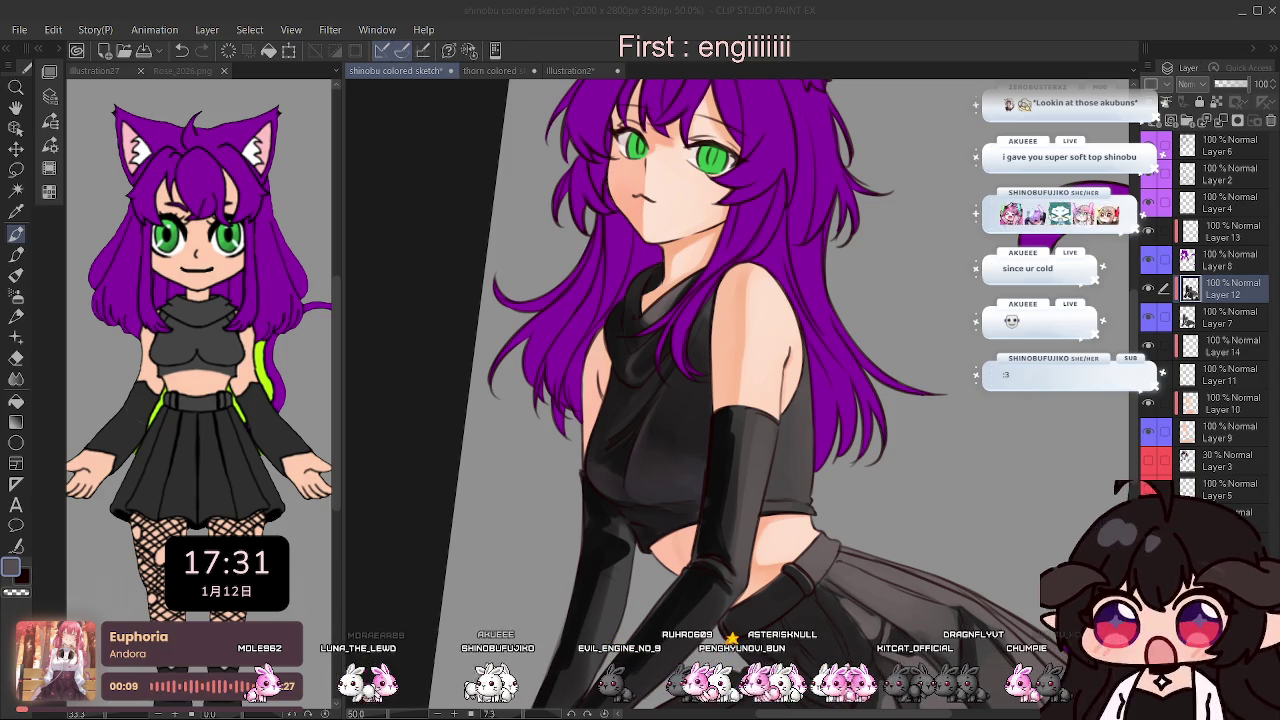
scroll(487, 234, down, 2)
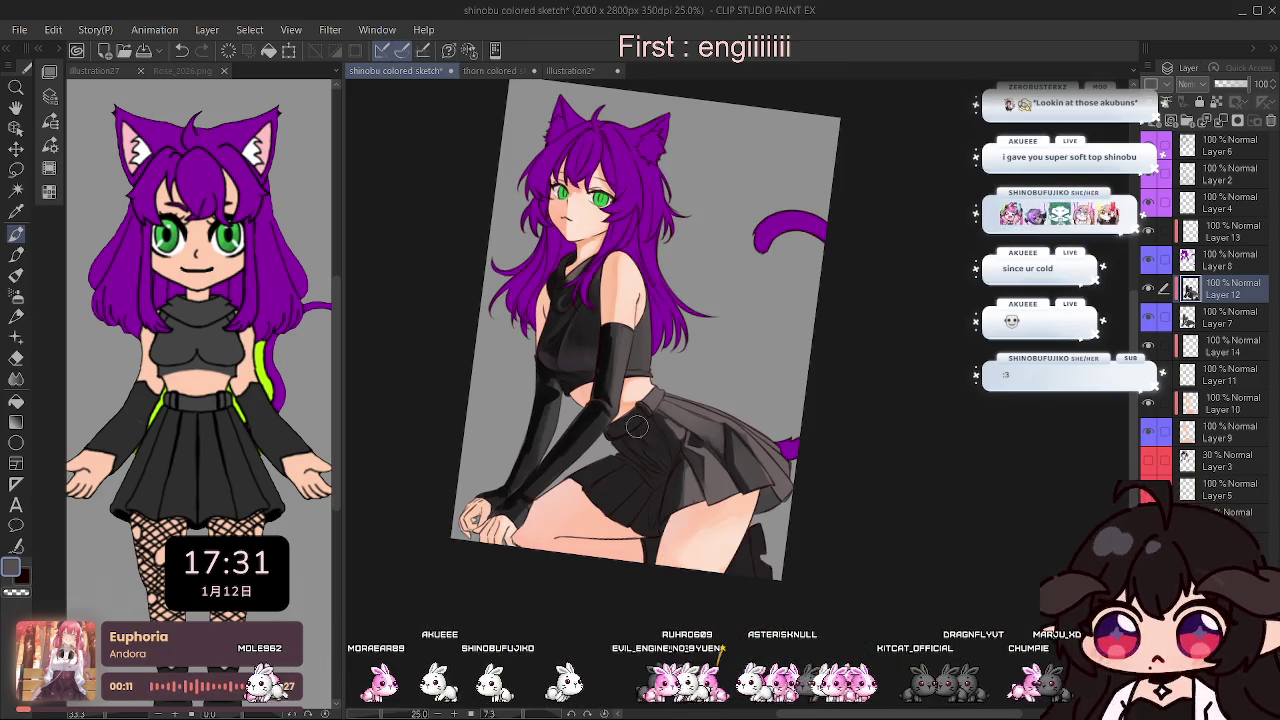
Zoom to 50% on the pleated skirt and darken its pleats, mirroring the view to check.
scroll(642, 434, up, 1)
scroll(700, 450, up, 1)
scroll(800, 470, up, 1)
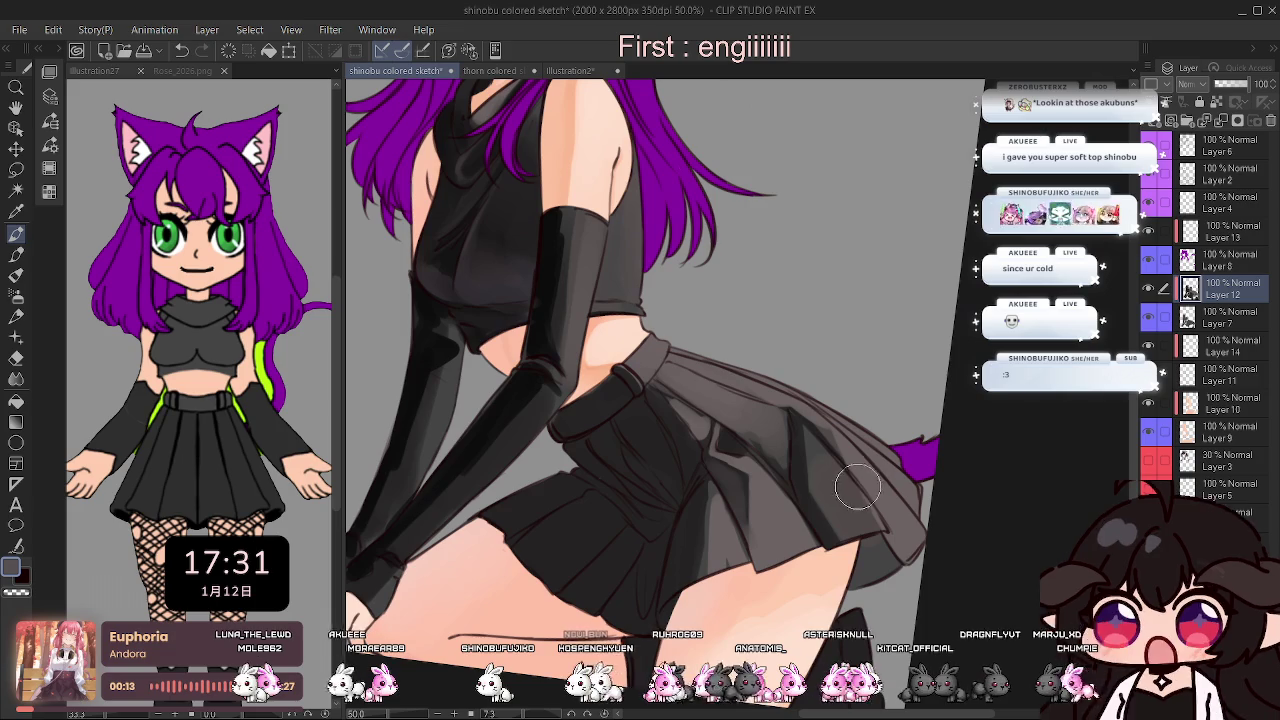
scroll(850, 488, down, 2)
scroll(830, 490, up, 2)
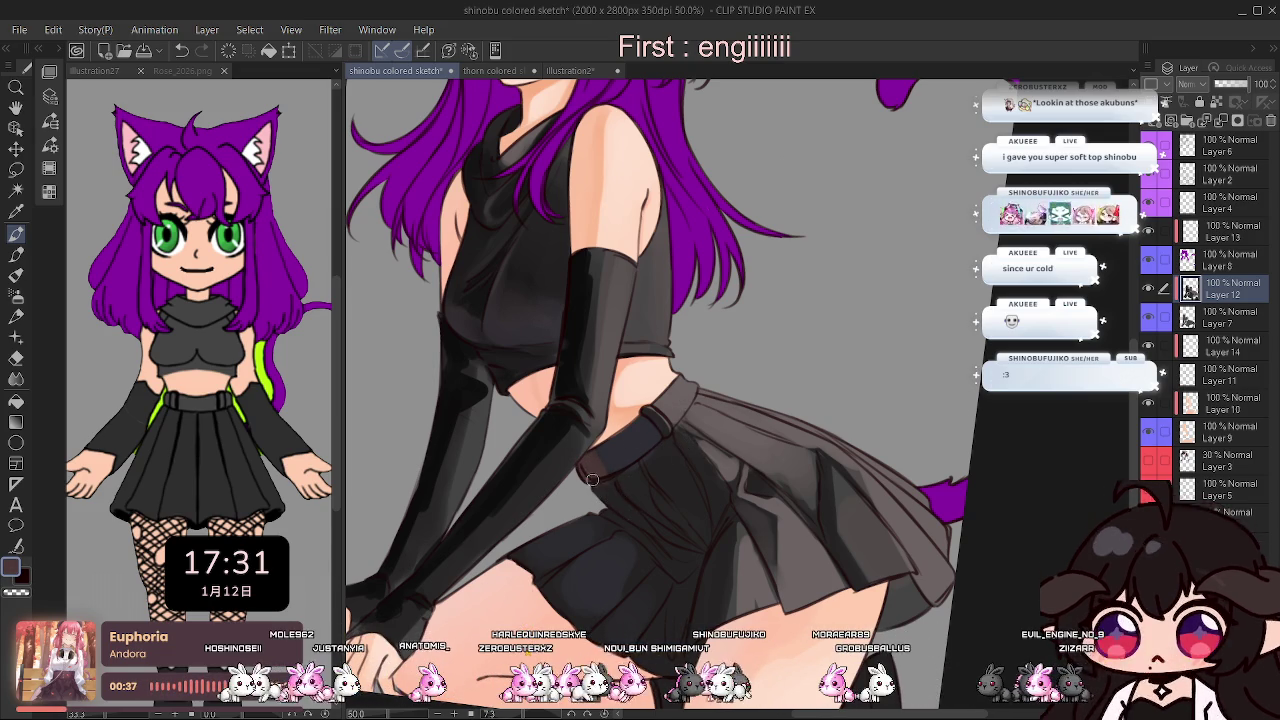
key(h)
key(h)
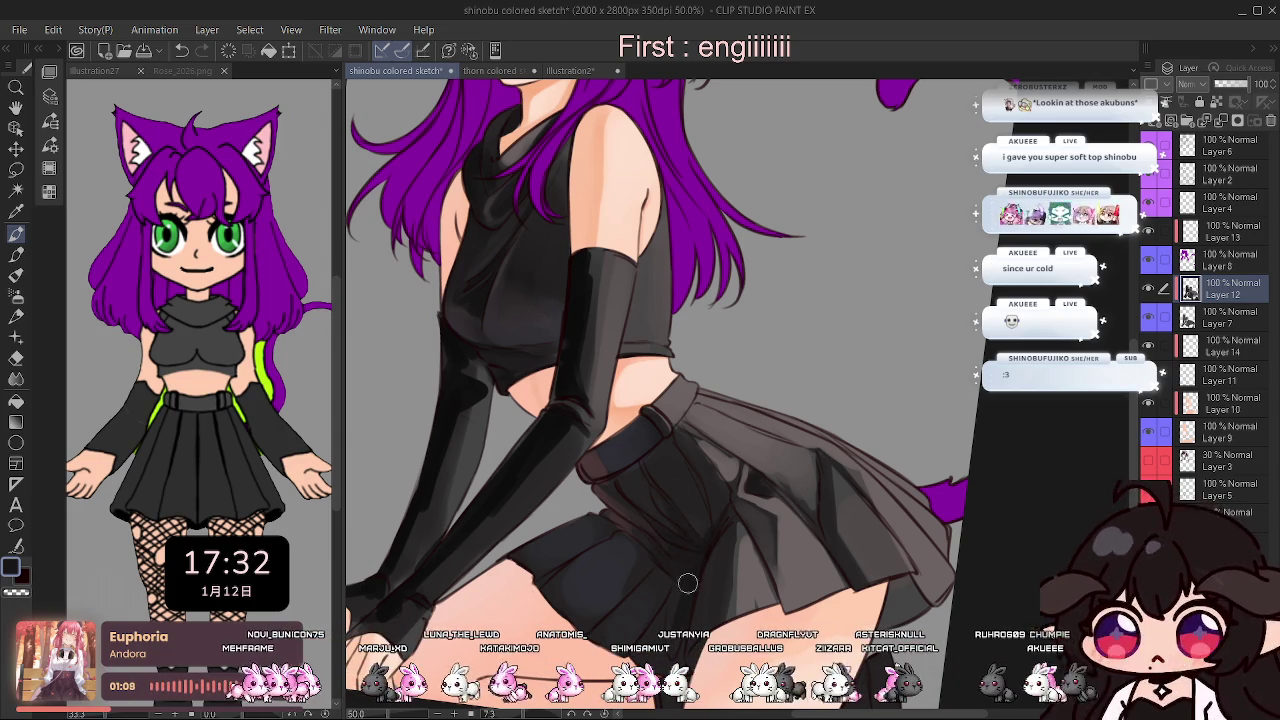
key(h)
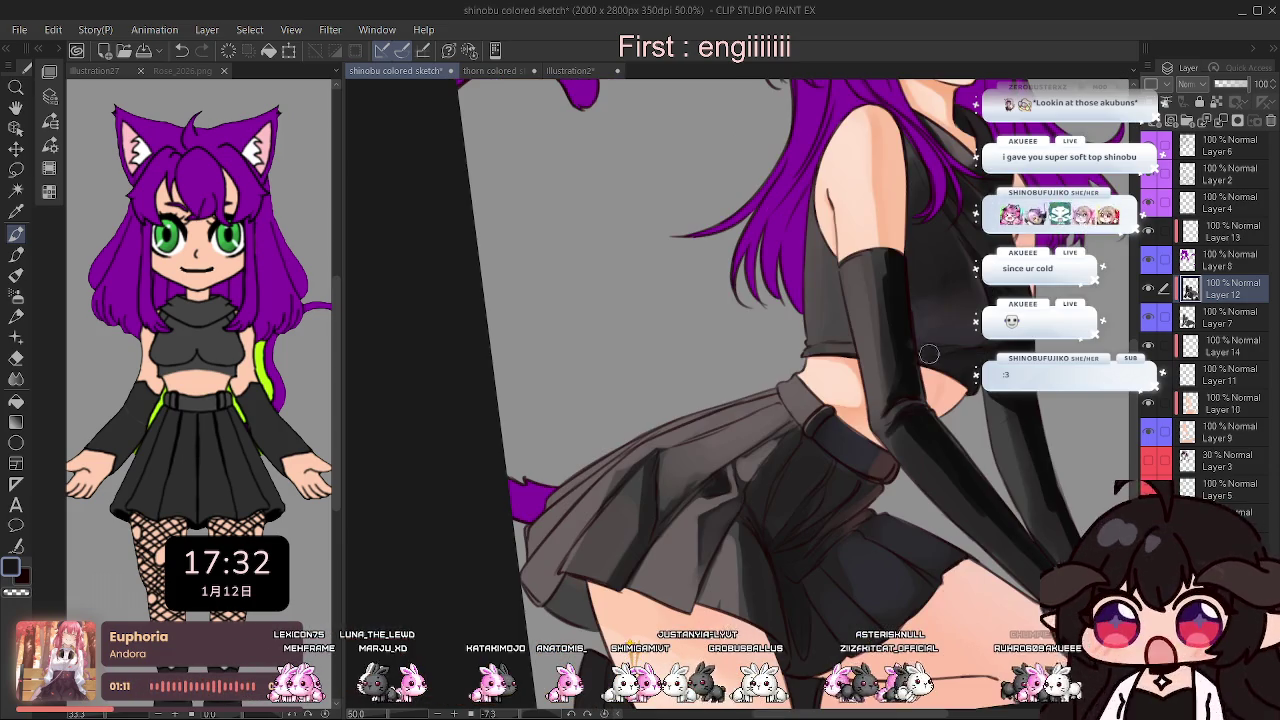
key(h)
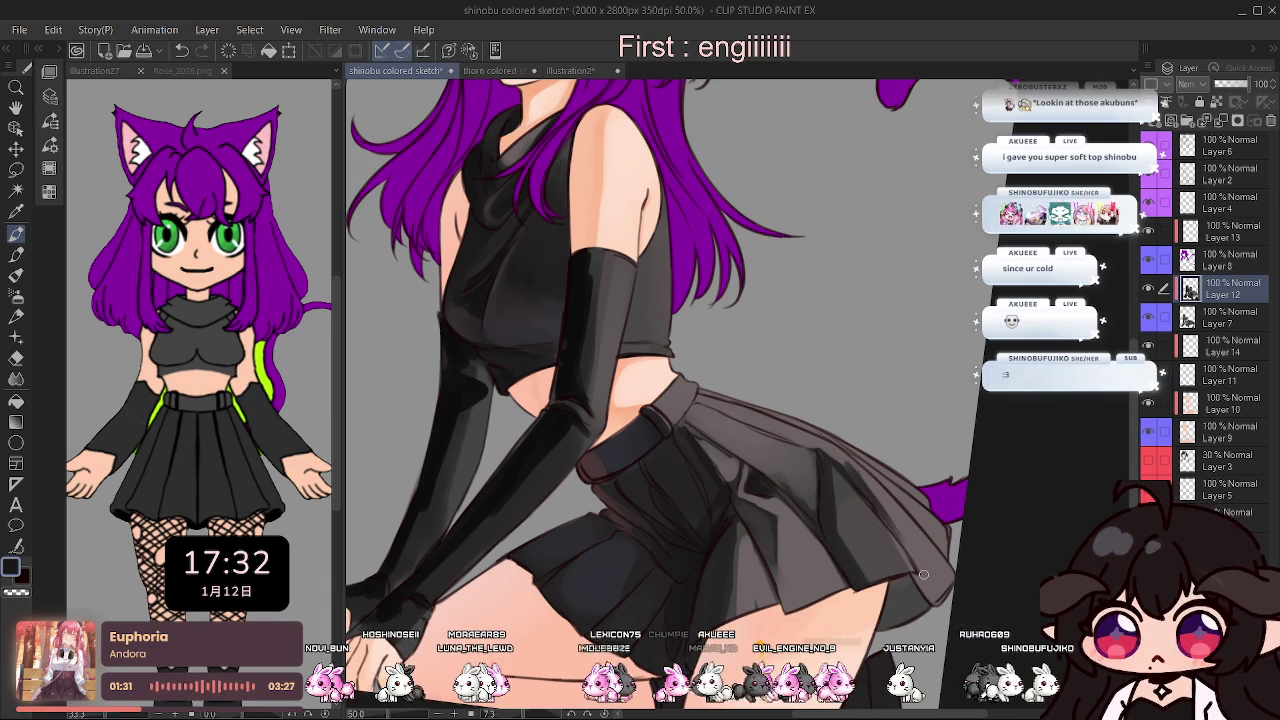
key(h)
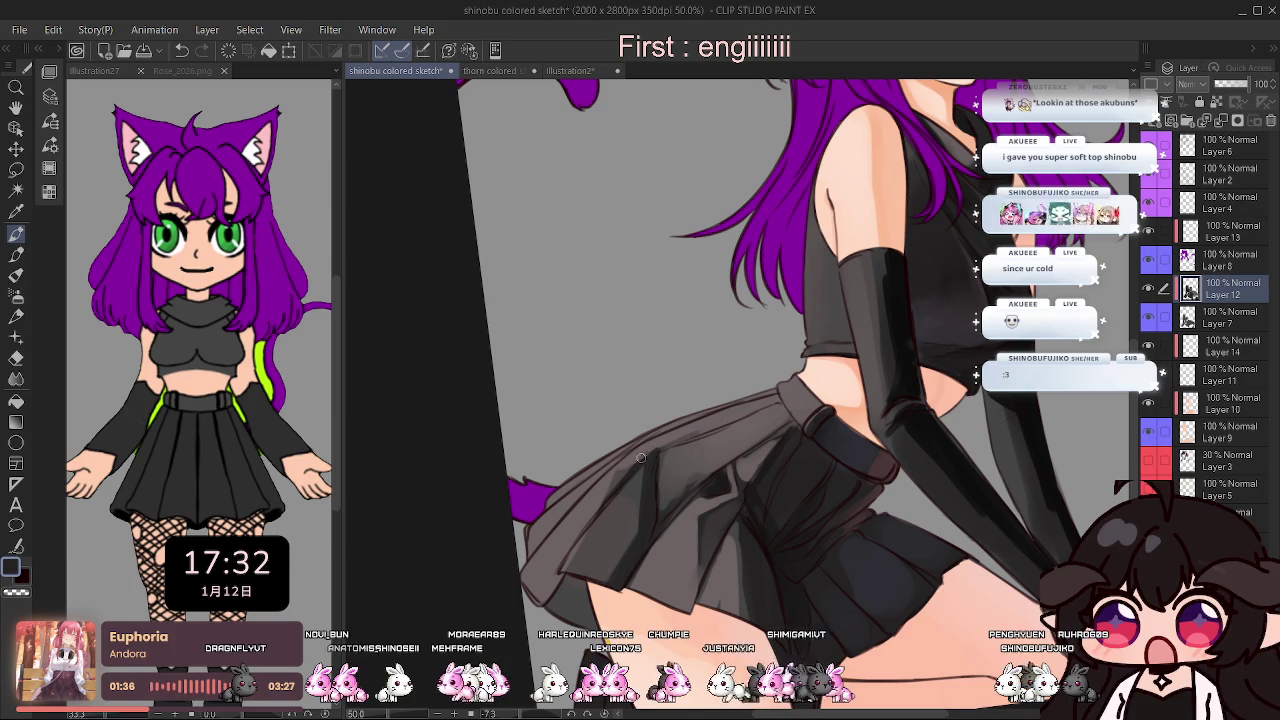
drag(647, 453, 598, 500)
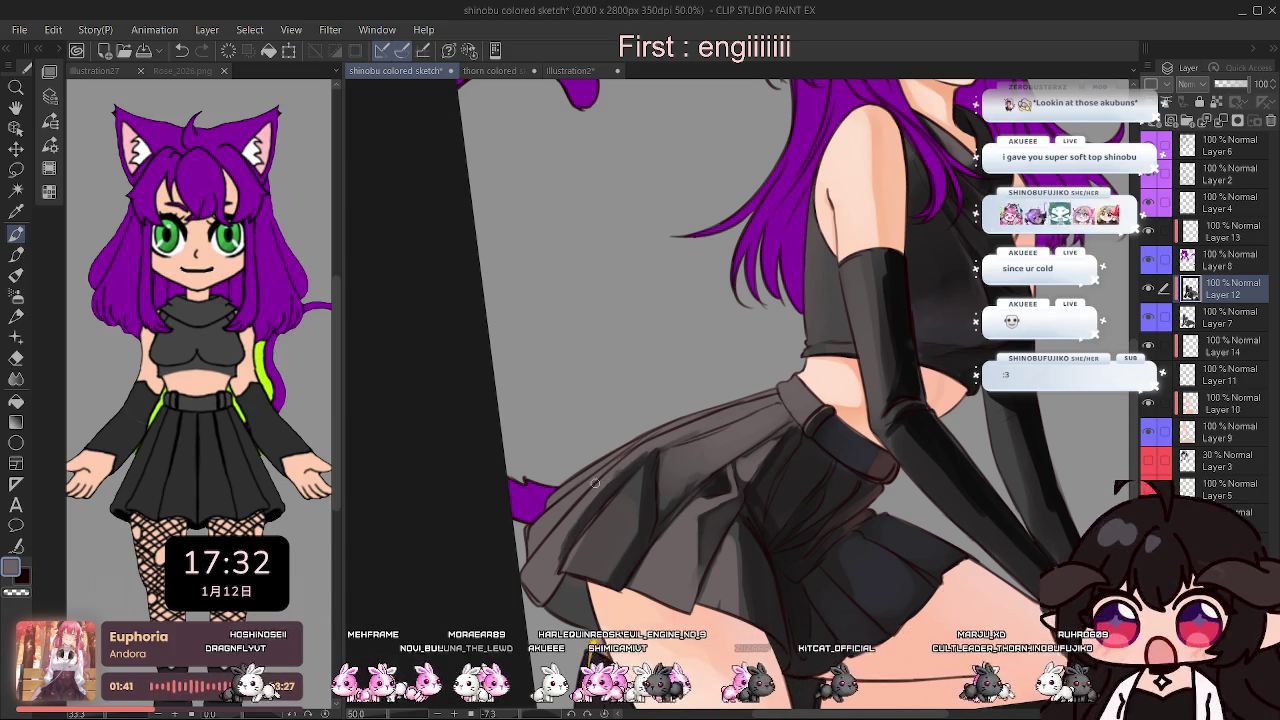
drag(522, 714, 500, 714)
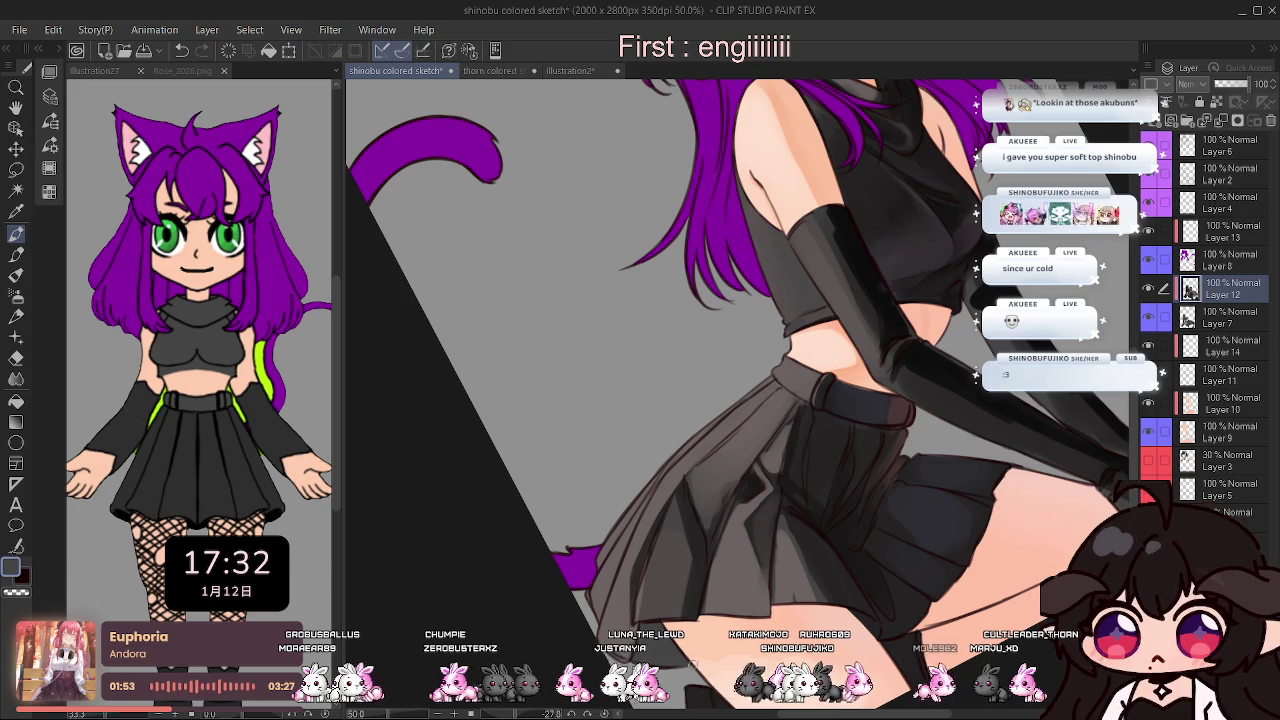
key(ctrl+@)
scroll(870, 402, down, 3)
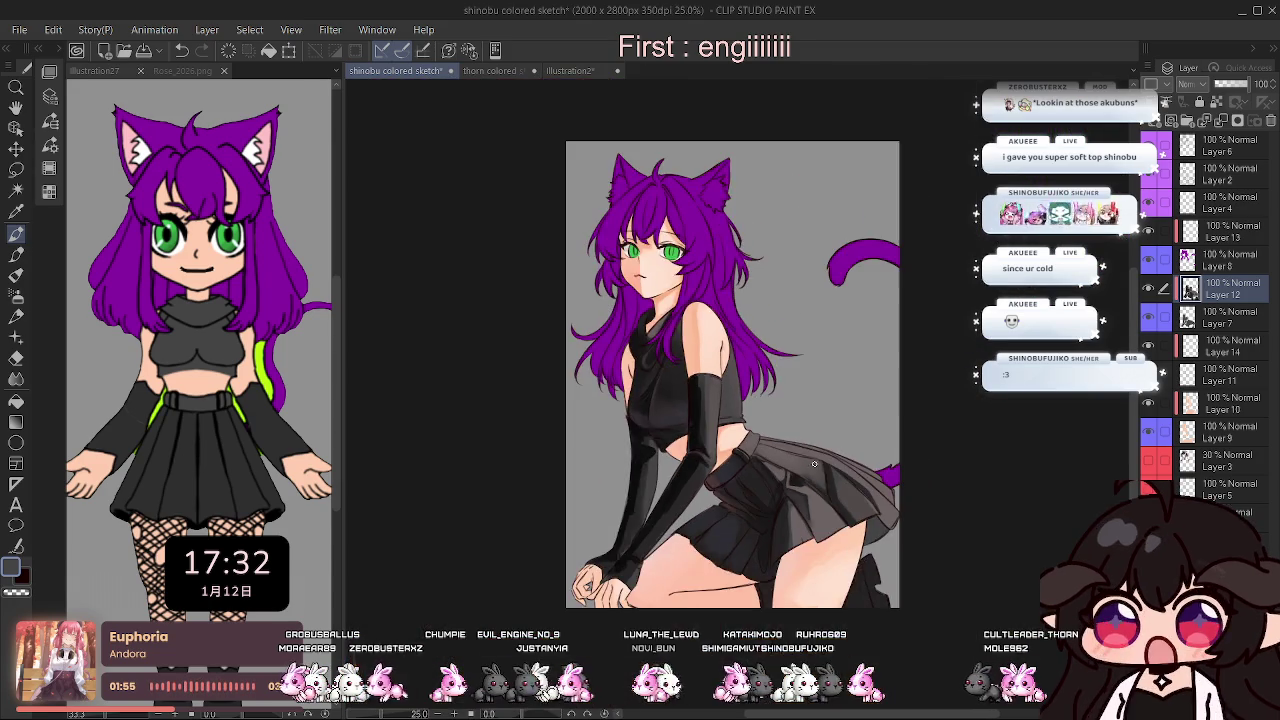
scroll(870, 402, up, 3)
key(minus)
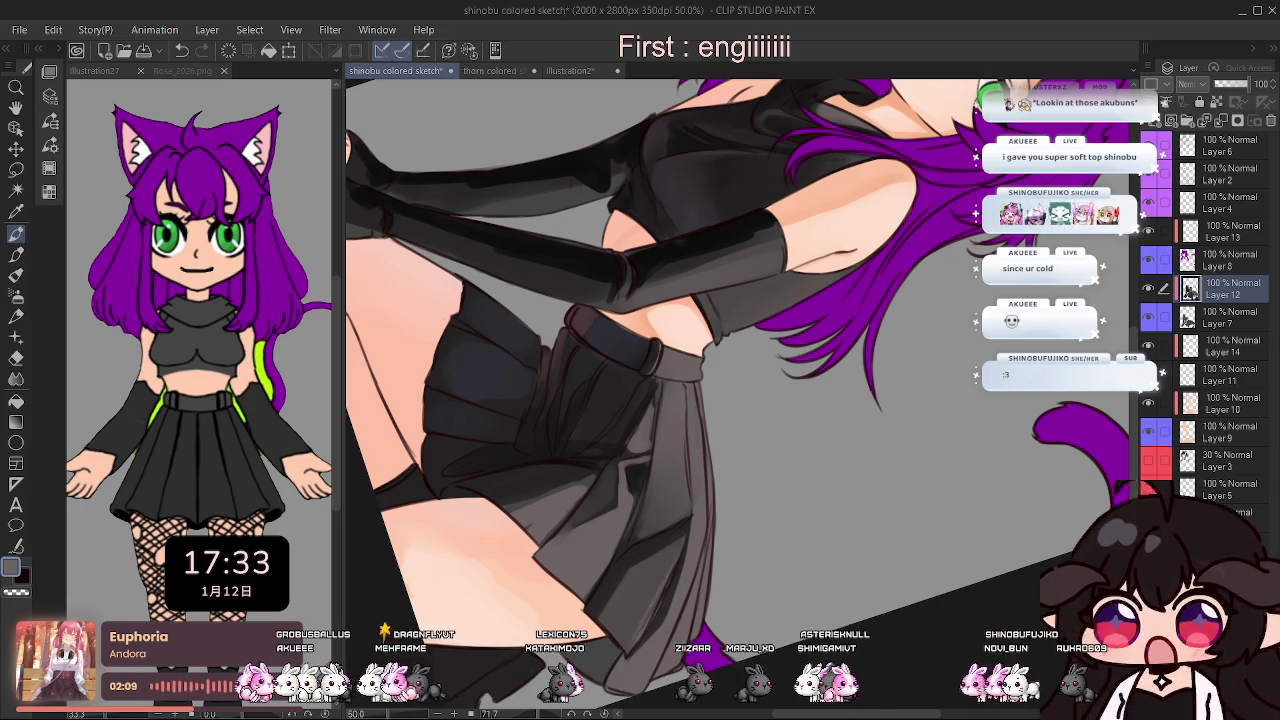
key(minus)
key(minus)
key(minus)
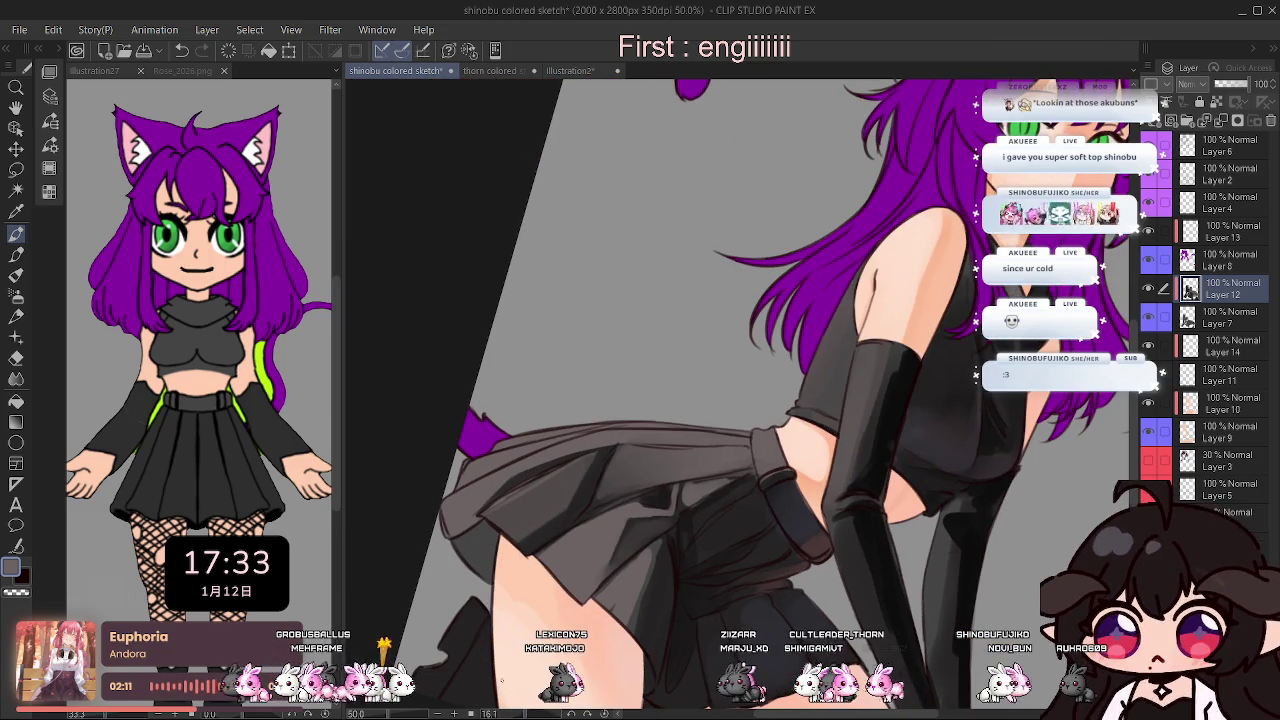
key(minus)
key(minus)
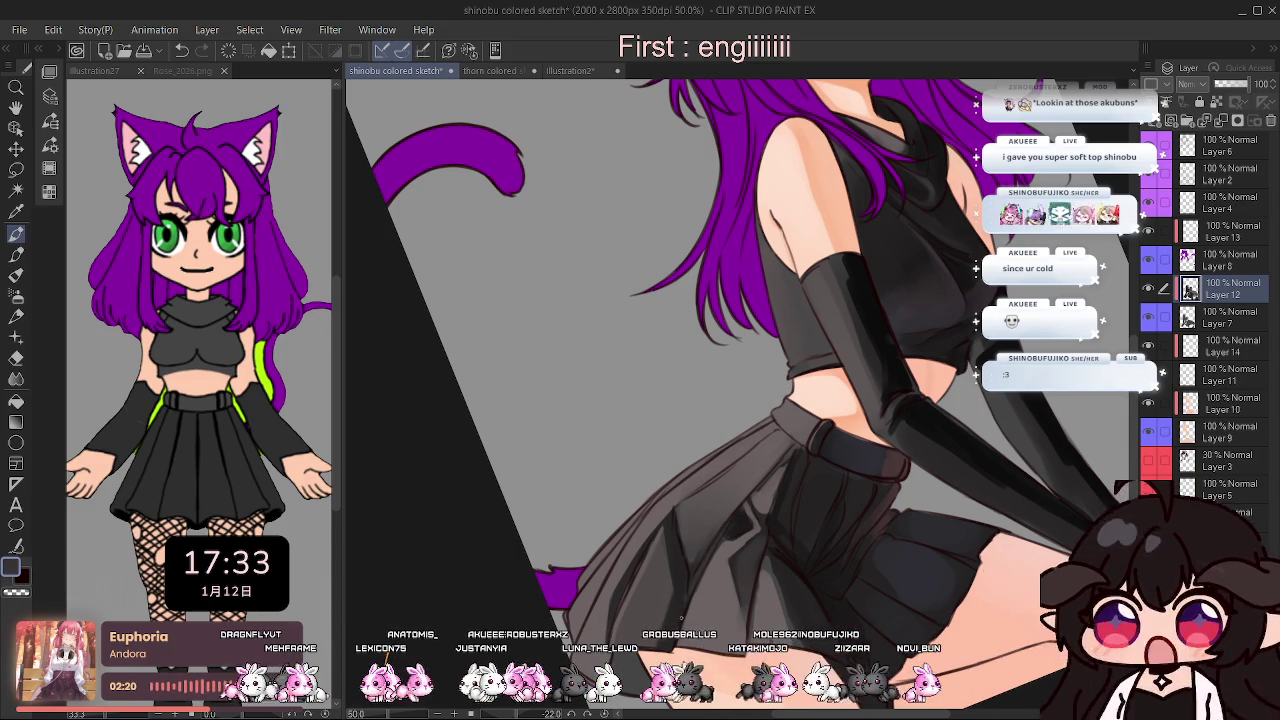
key(h)
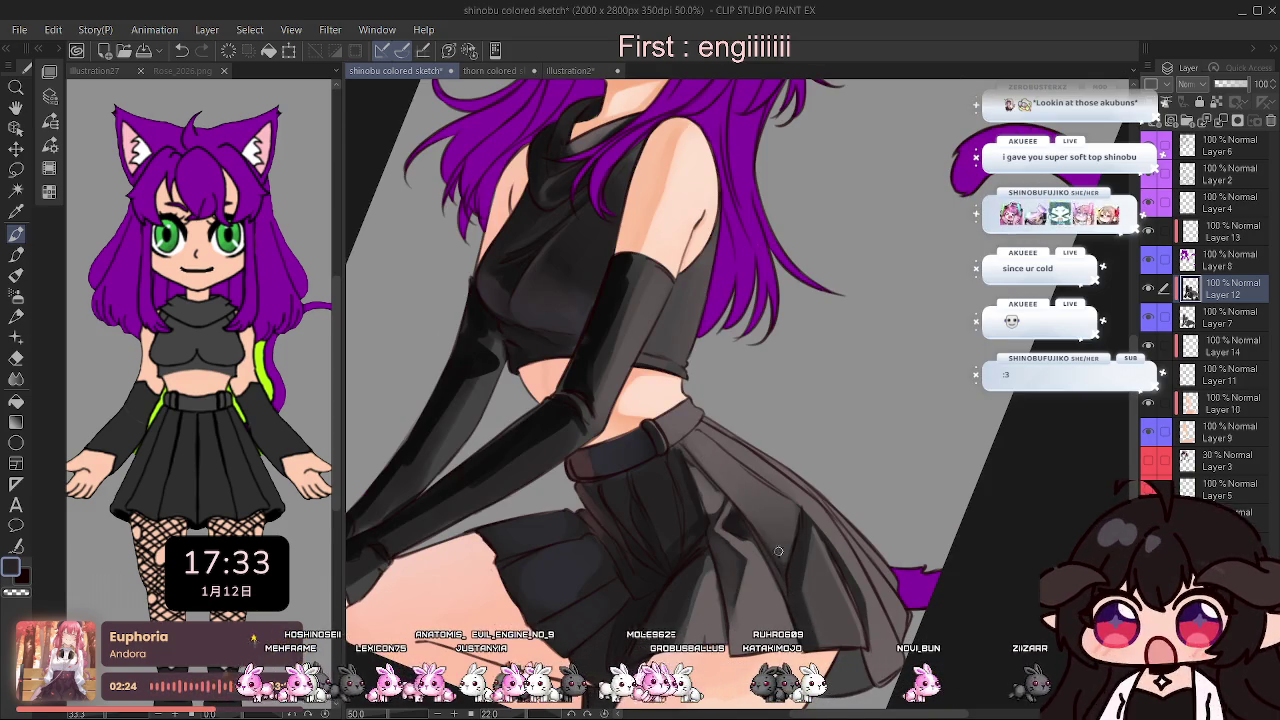
key(h)
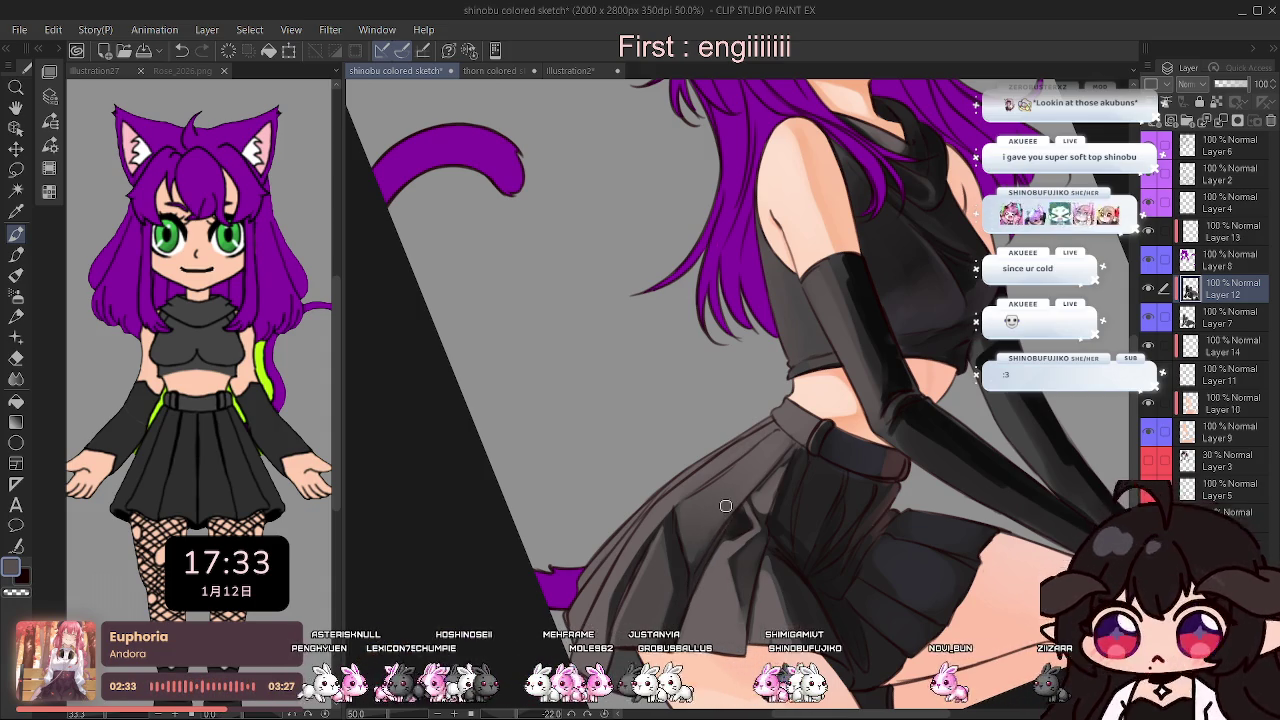
key(h)
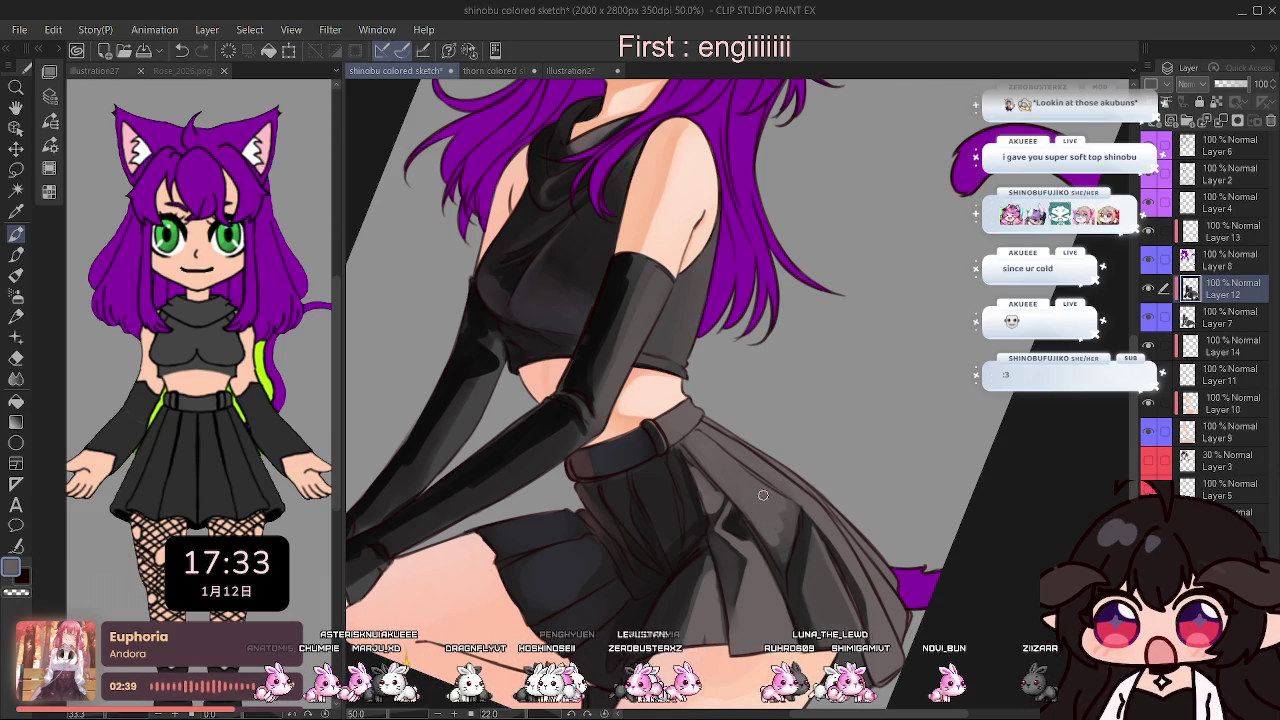
key(h)
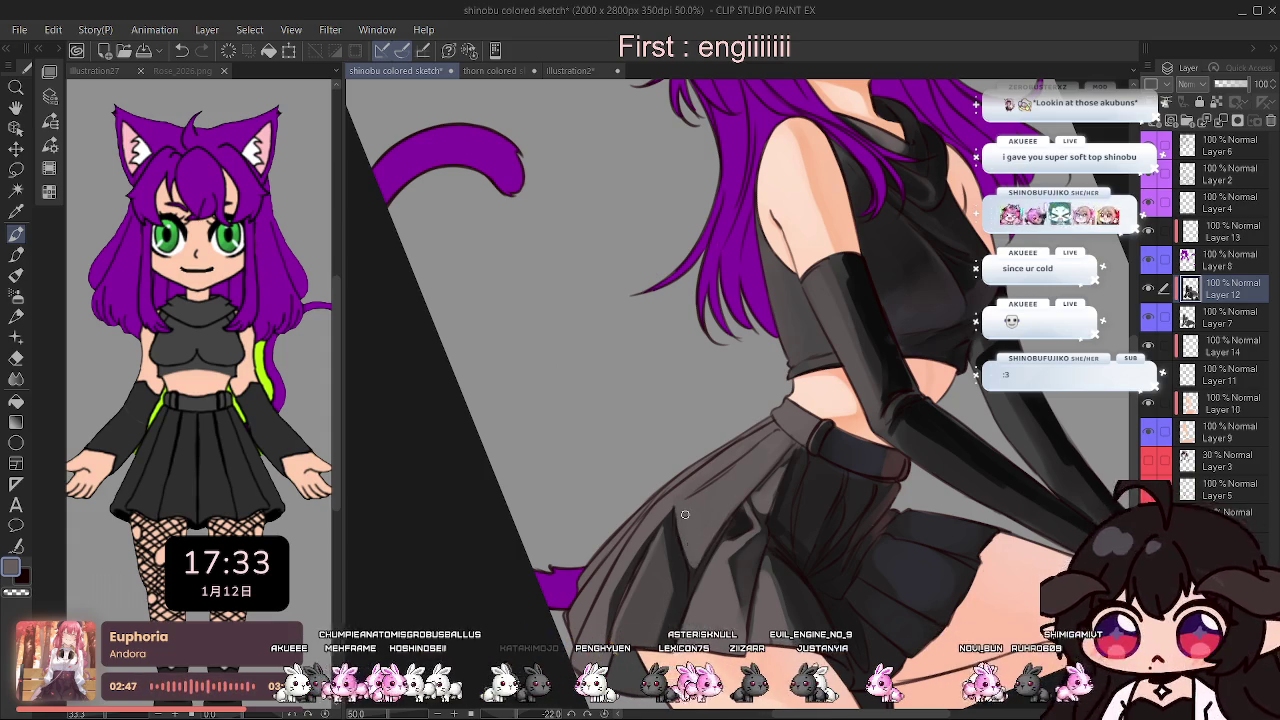
key(h)
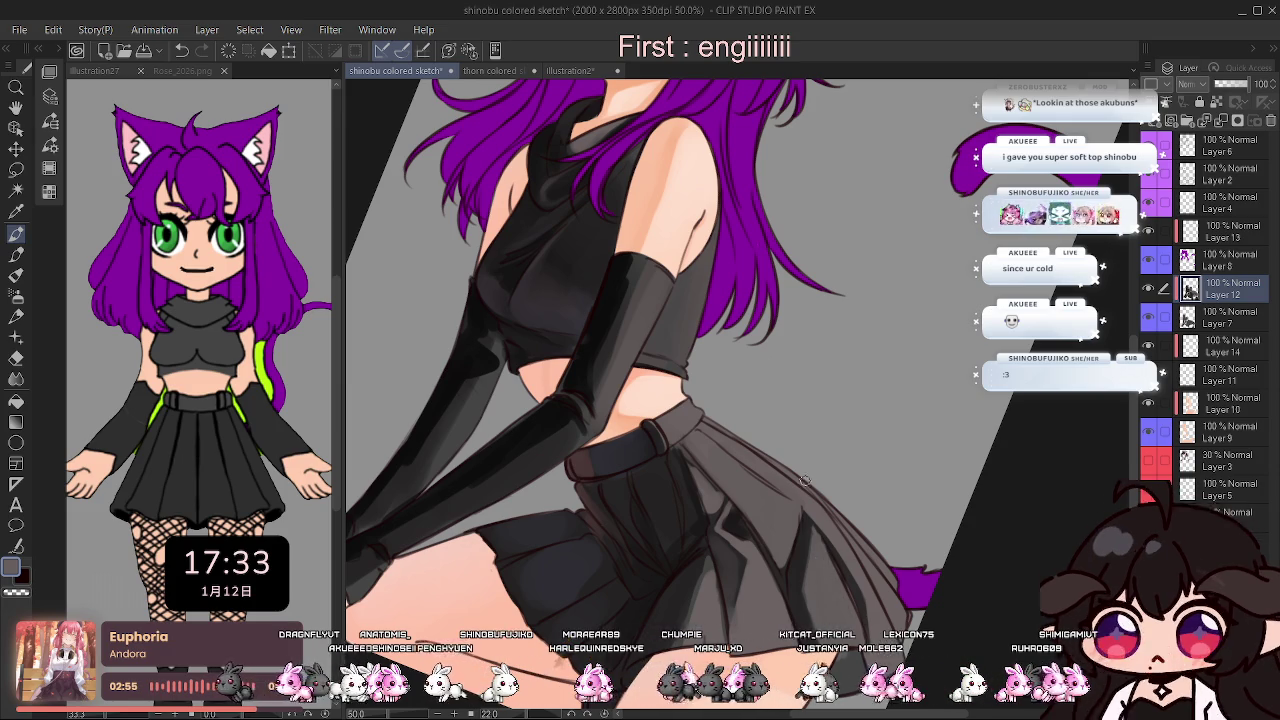
scroll(810, 480, down, 1)
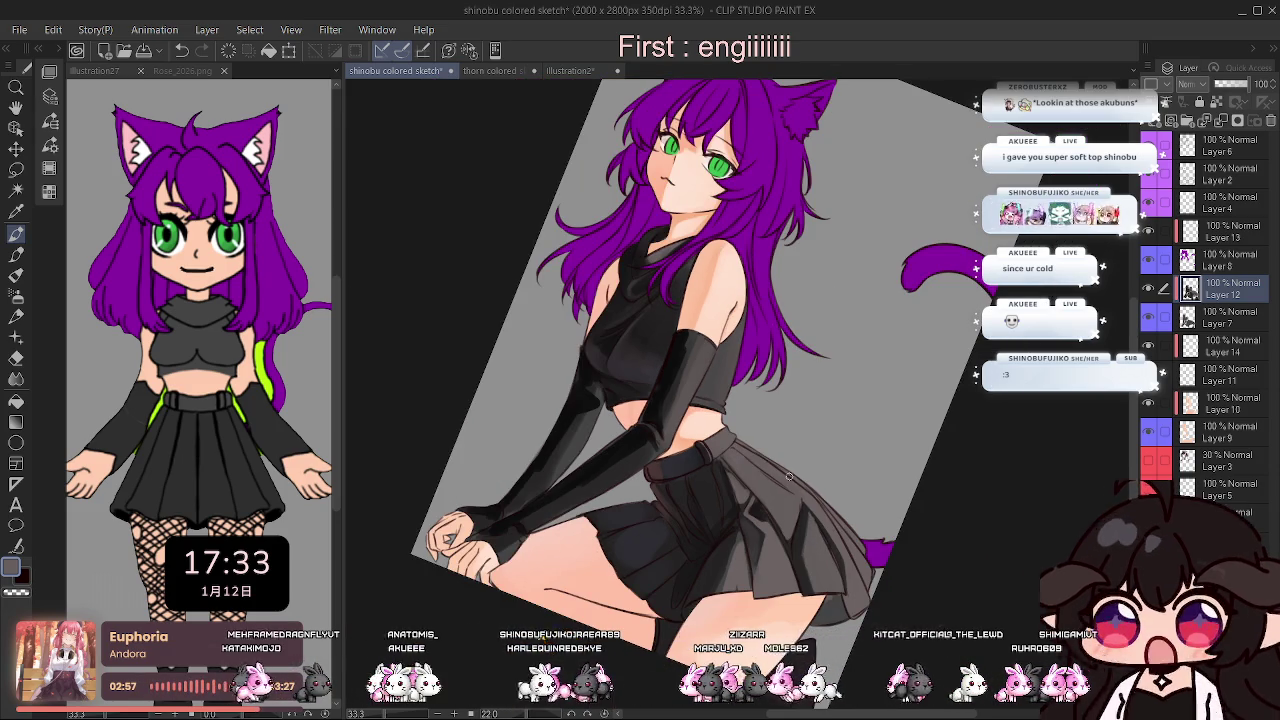
Fine-tune the canvas zoom and rotation angle with the Navigator rotation slider.
scroll(680, 497, up, 2)
scroll(696, 449, down, 1)
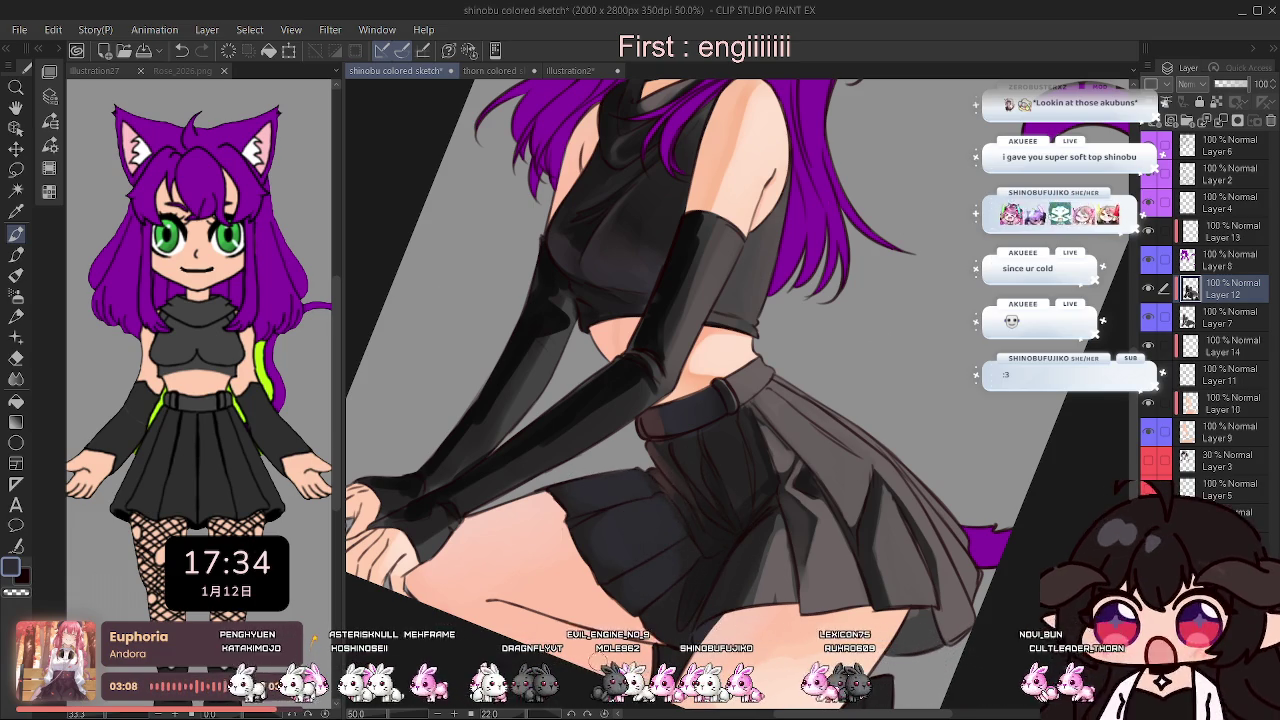
click(529, 713)
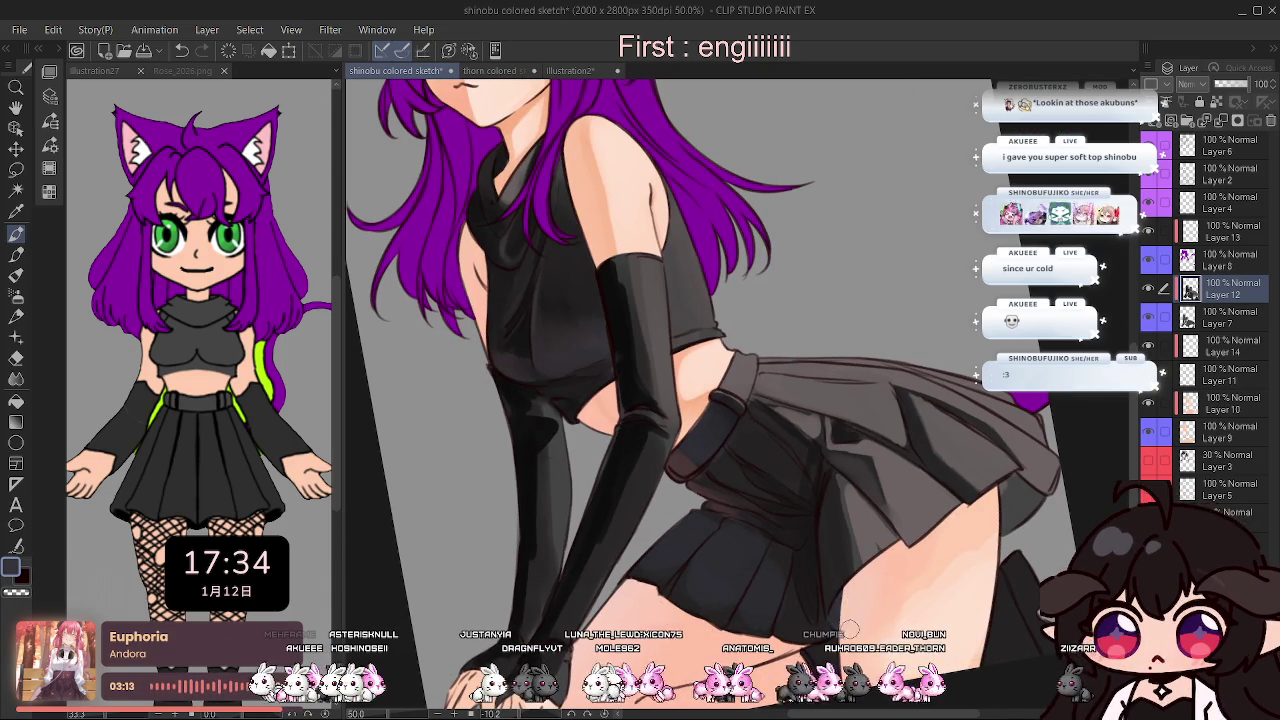
scroll(861, 435, down, 1)
scroll(945, 455, up, 1)
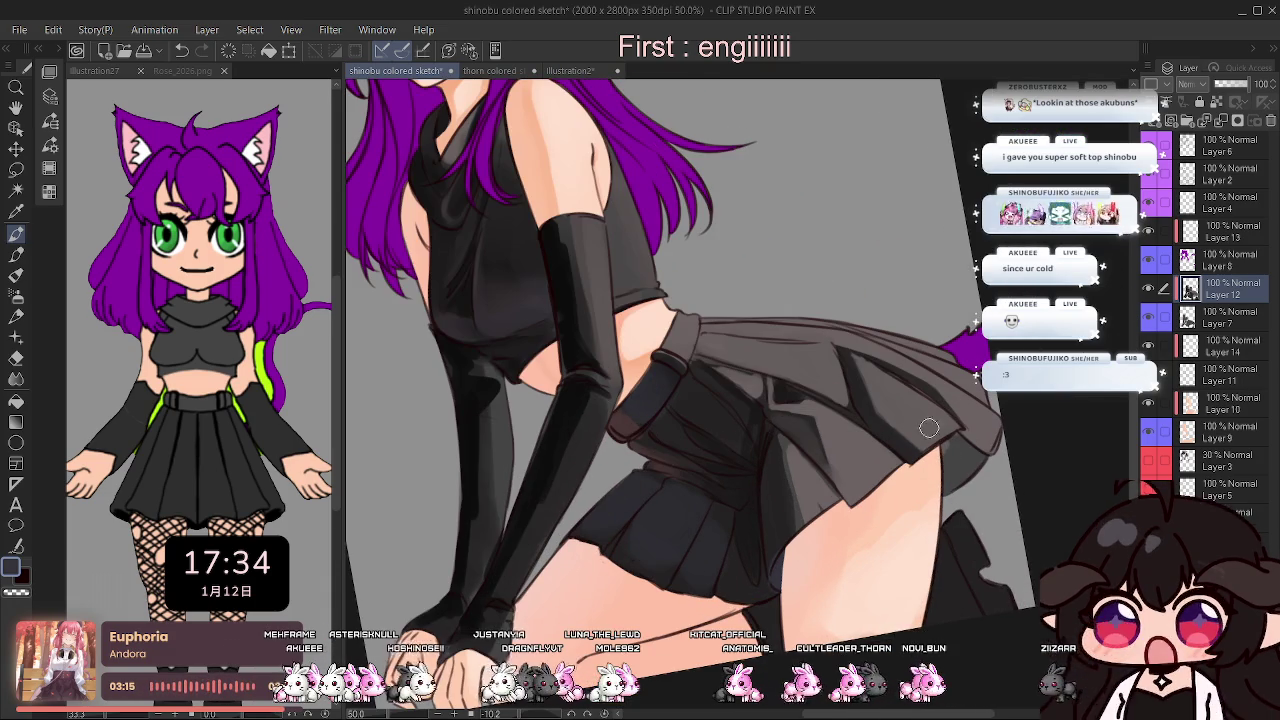
drag(528, 714, 525, 713)
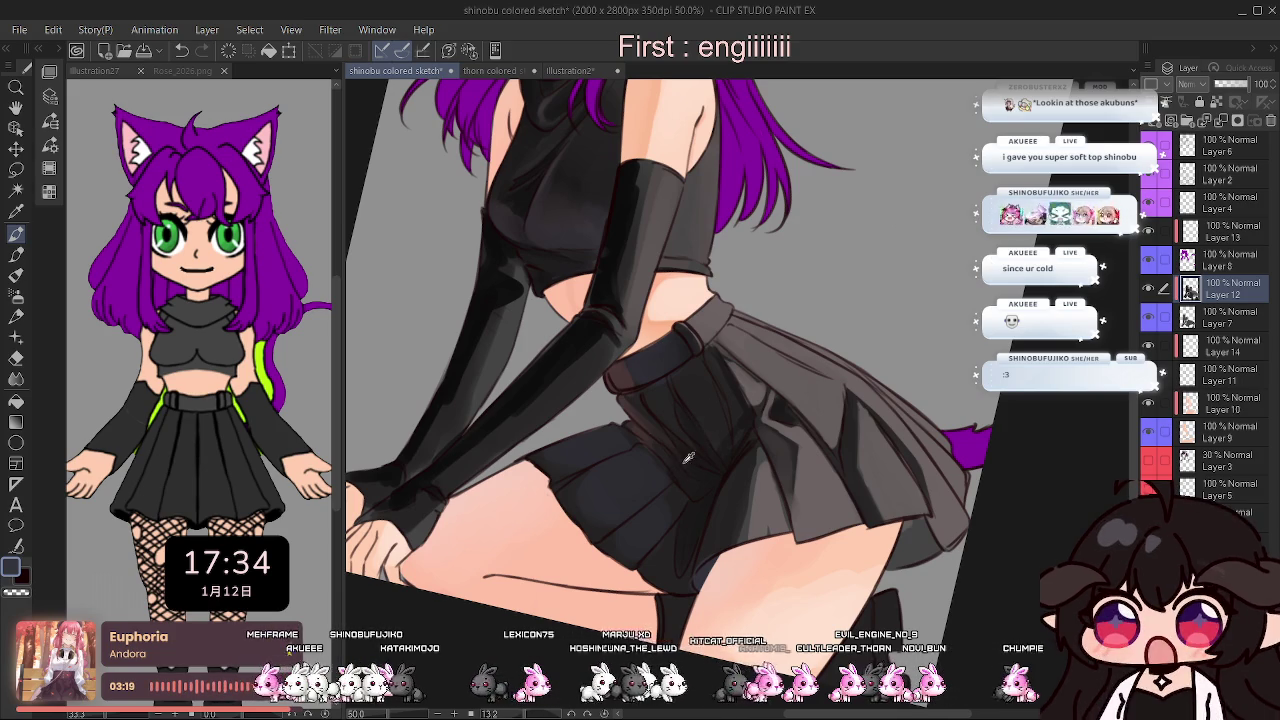
Shrink the brush to about 10px and rotate the view counterclockwise toward the skirt.
scroll(670, 377, down, 1)
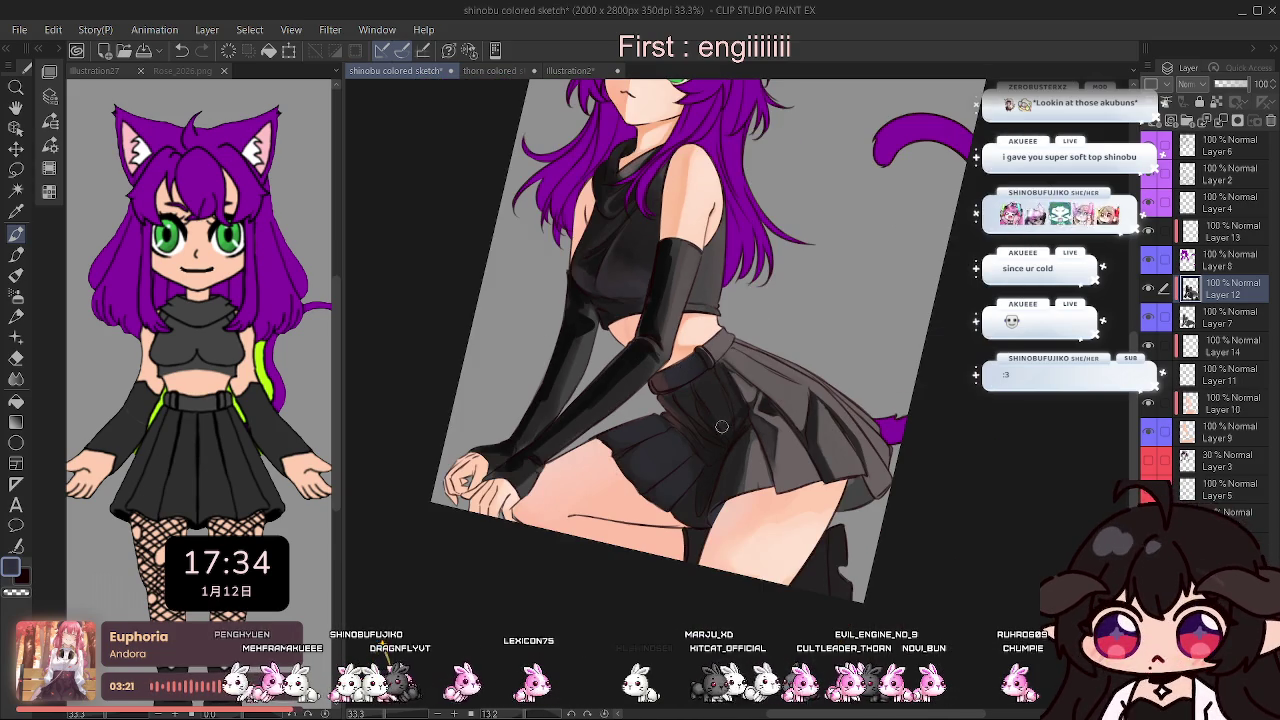
scroll(724, 415, up, 1)
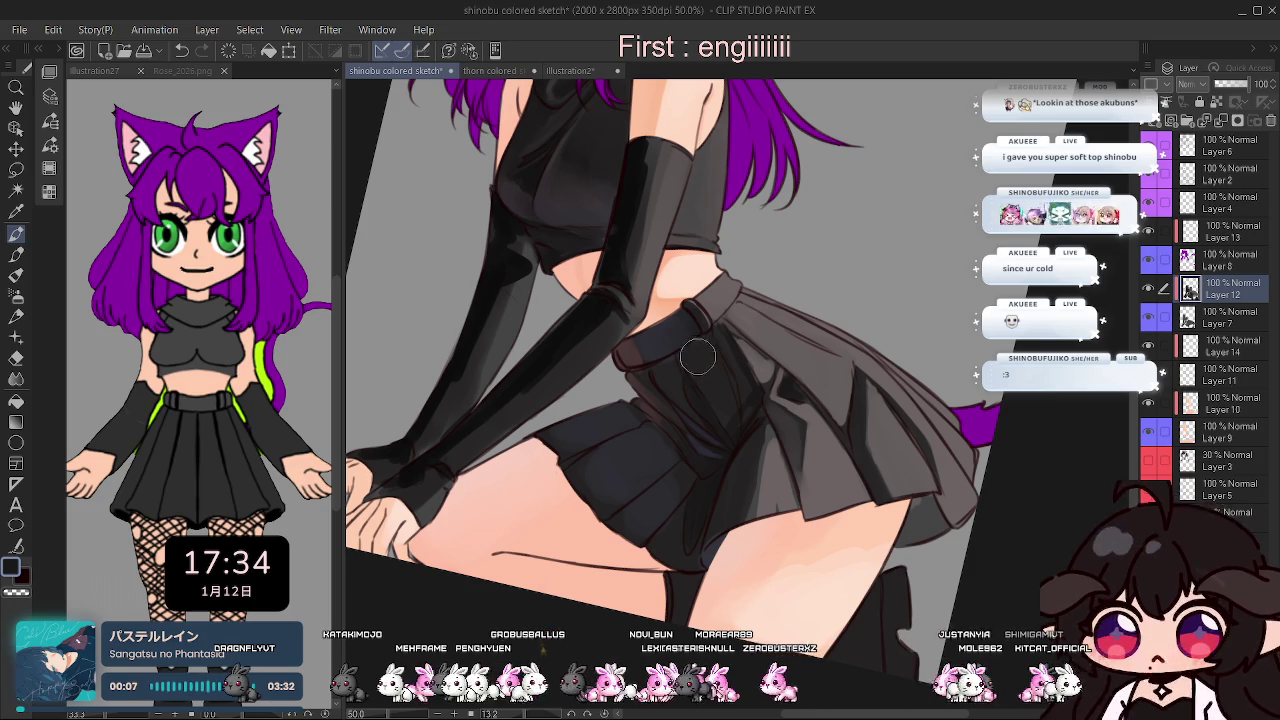
key(bracketleft)
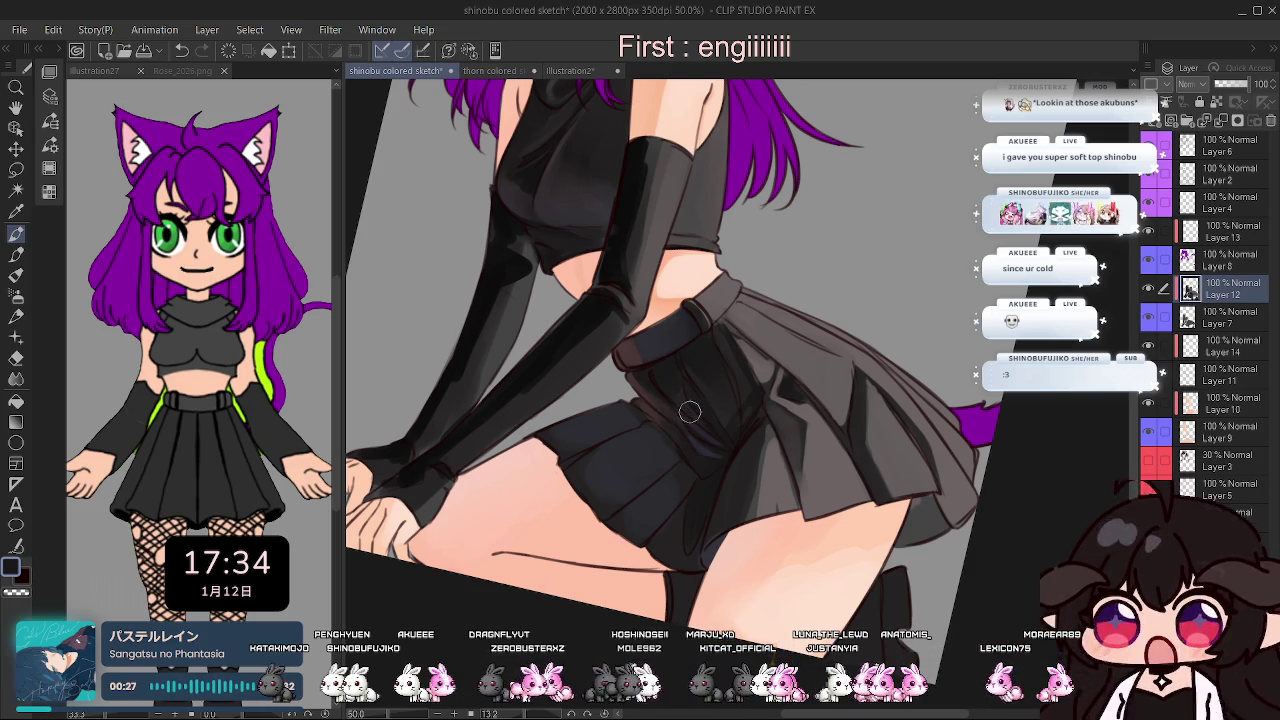
drag(394, 509, 531, 657)
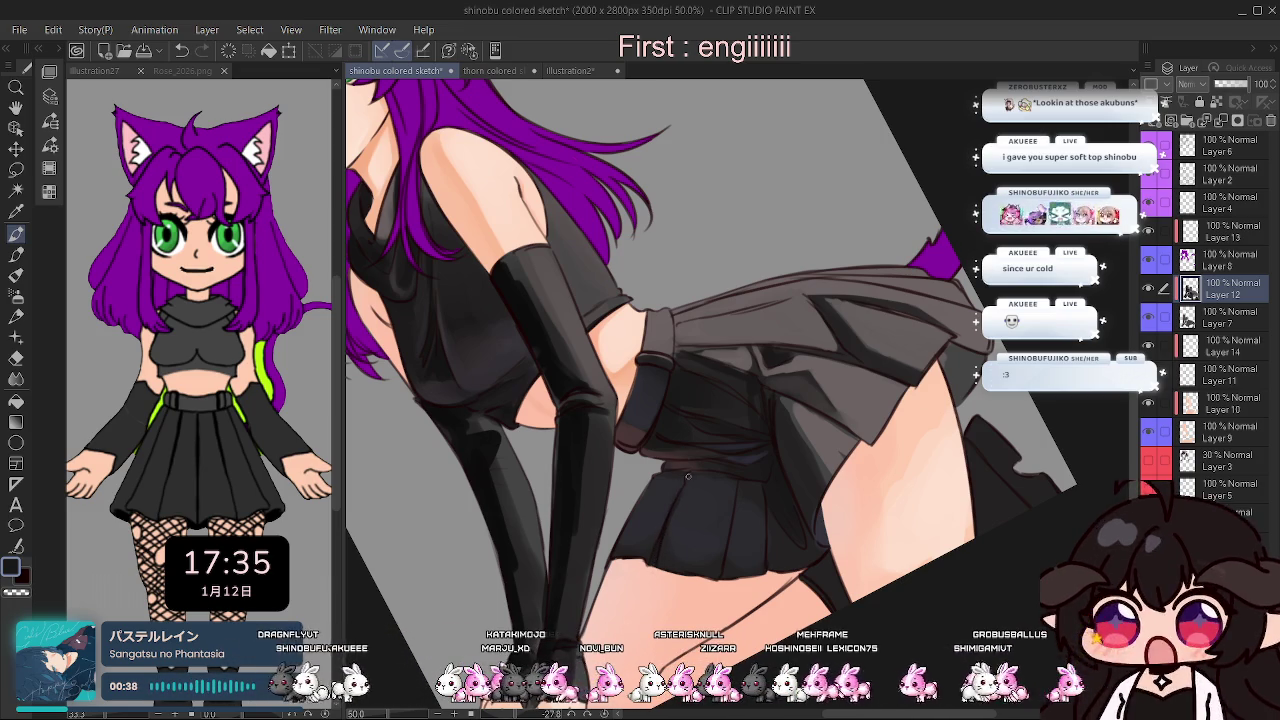
Rotate the view onto the skirt and legs and paint a thin line along the lower thigh.
drag(600, 560, 550, 617)
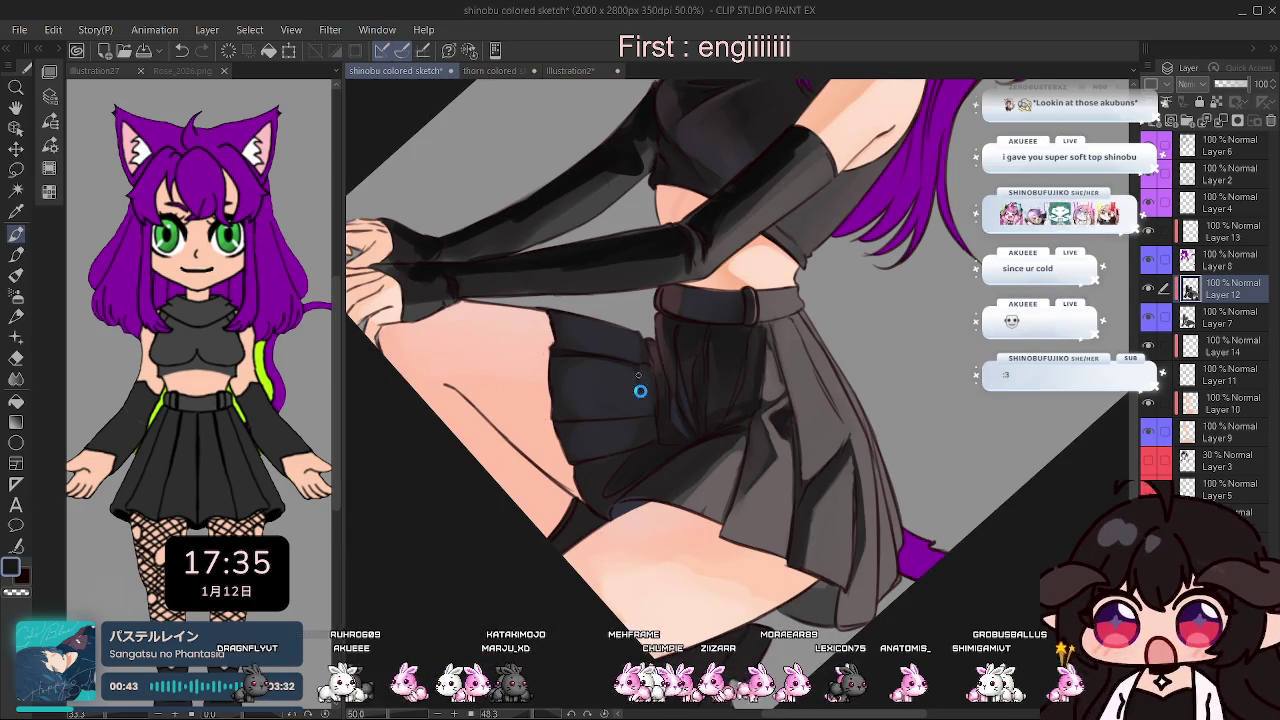
drag(654, 423, 757, 492)
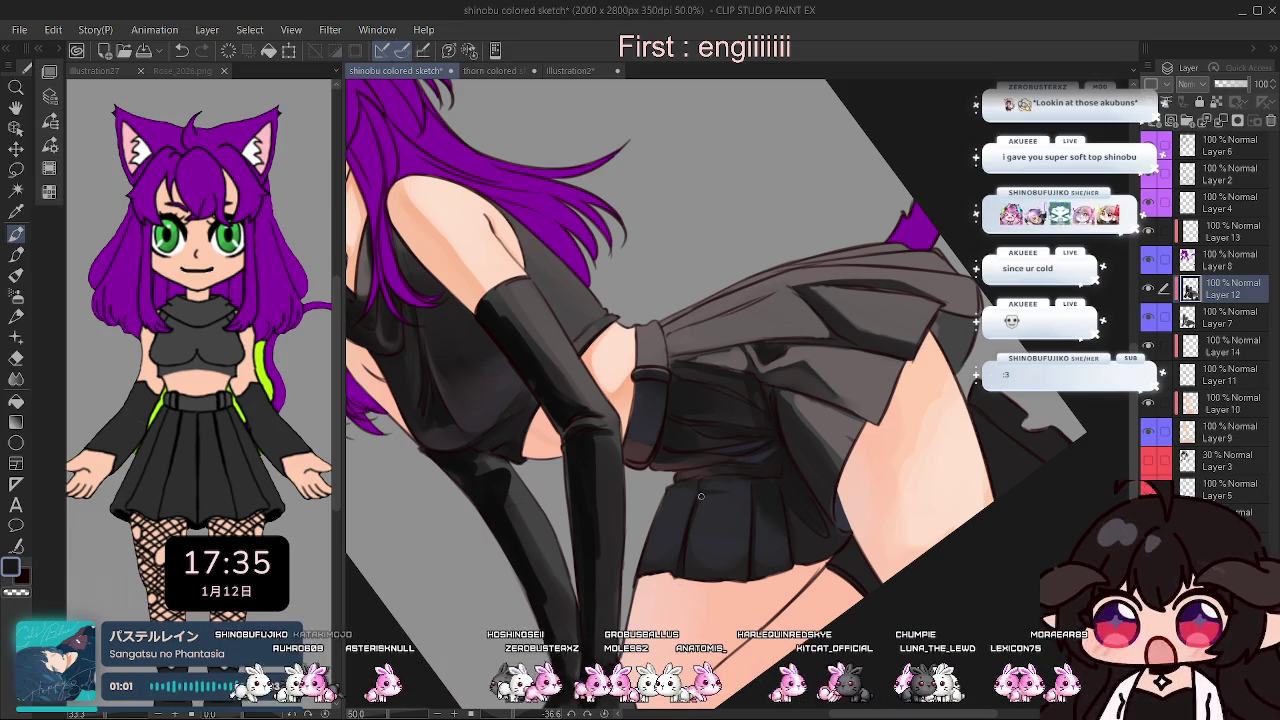
drag(579, 640, 648, 373)
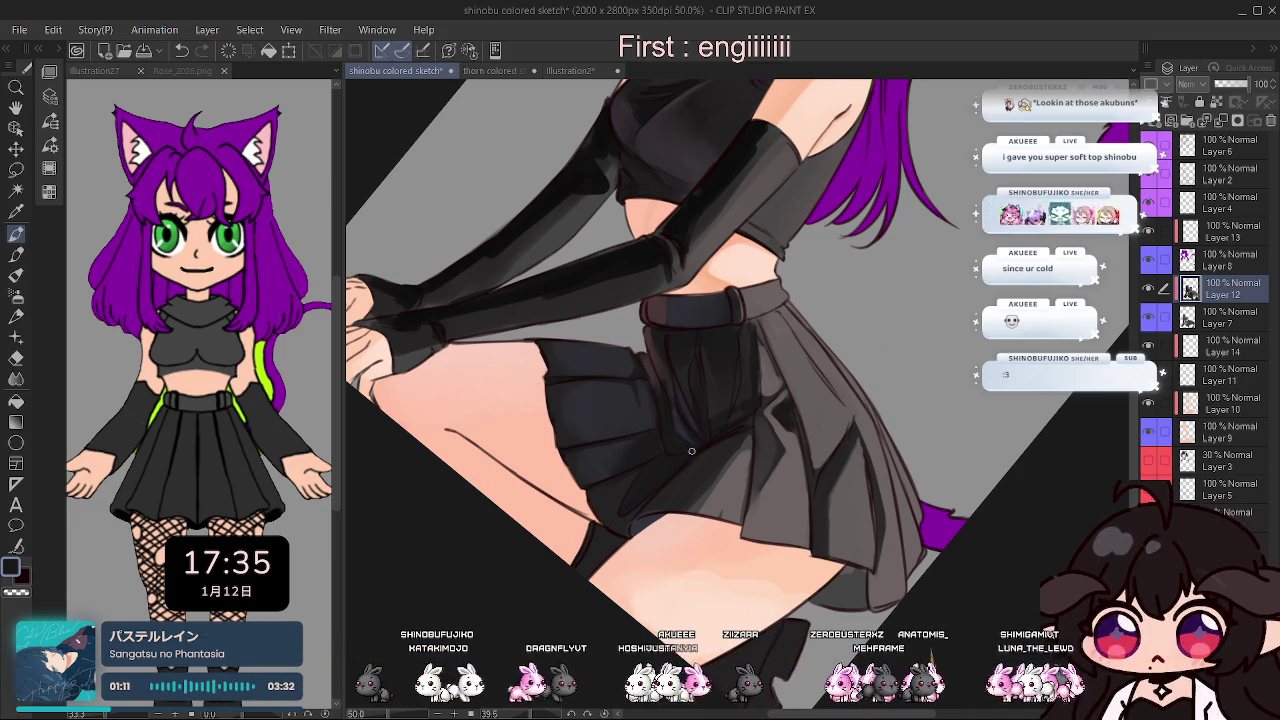
drag(530, 684, 522, 668)
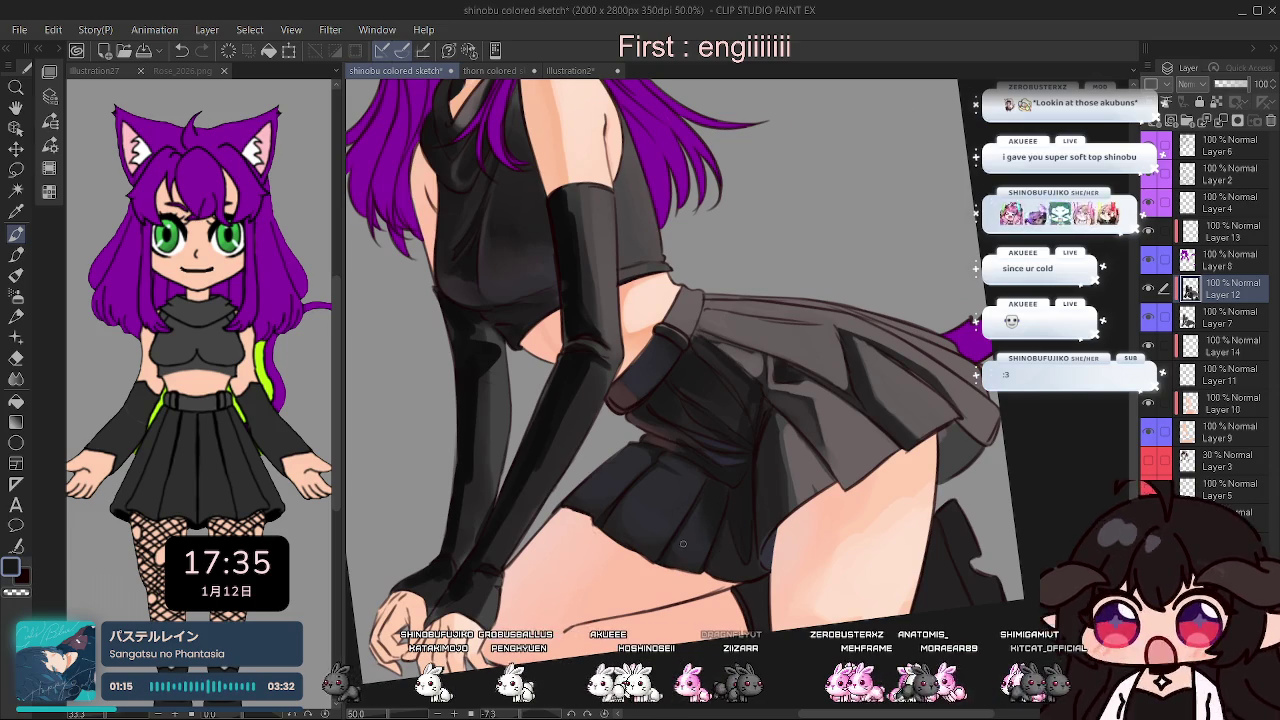
drag(735, 590, 565, 632)
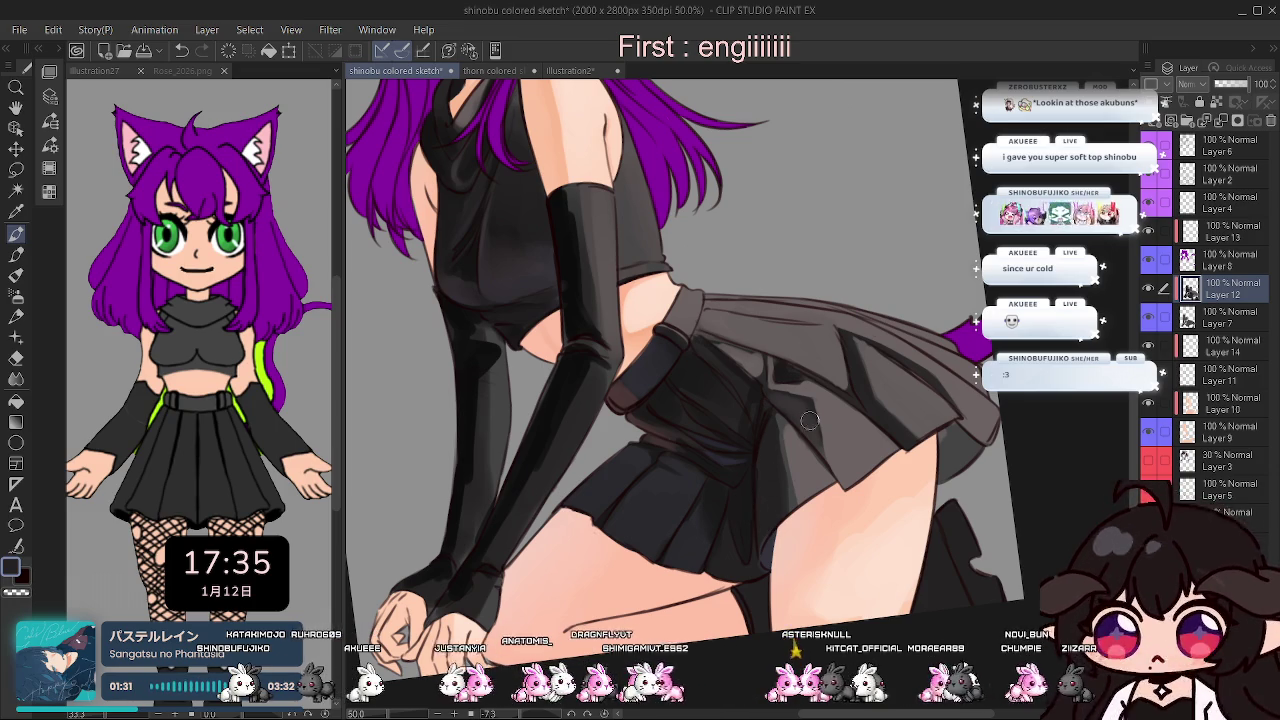
Darken the skirt pleat shading, mirroring the view to check and straightening its rotation.
drag(520, 706, 470, 706)
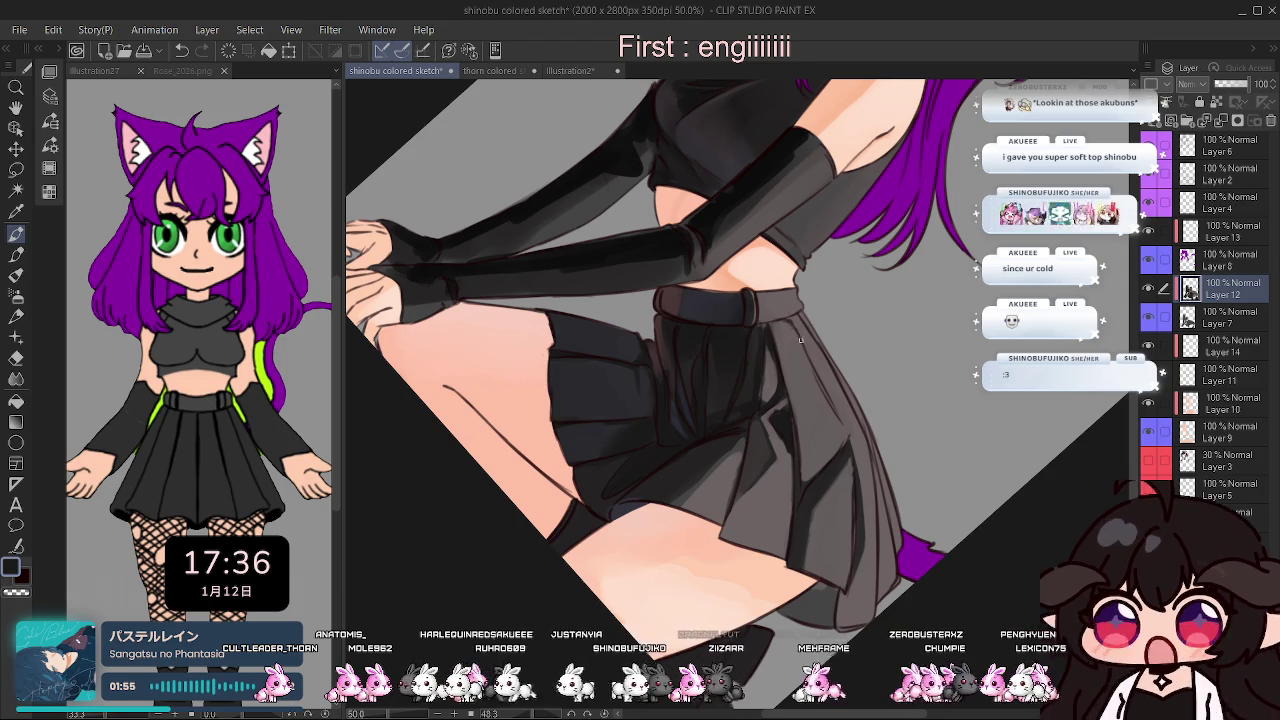
key(h)
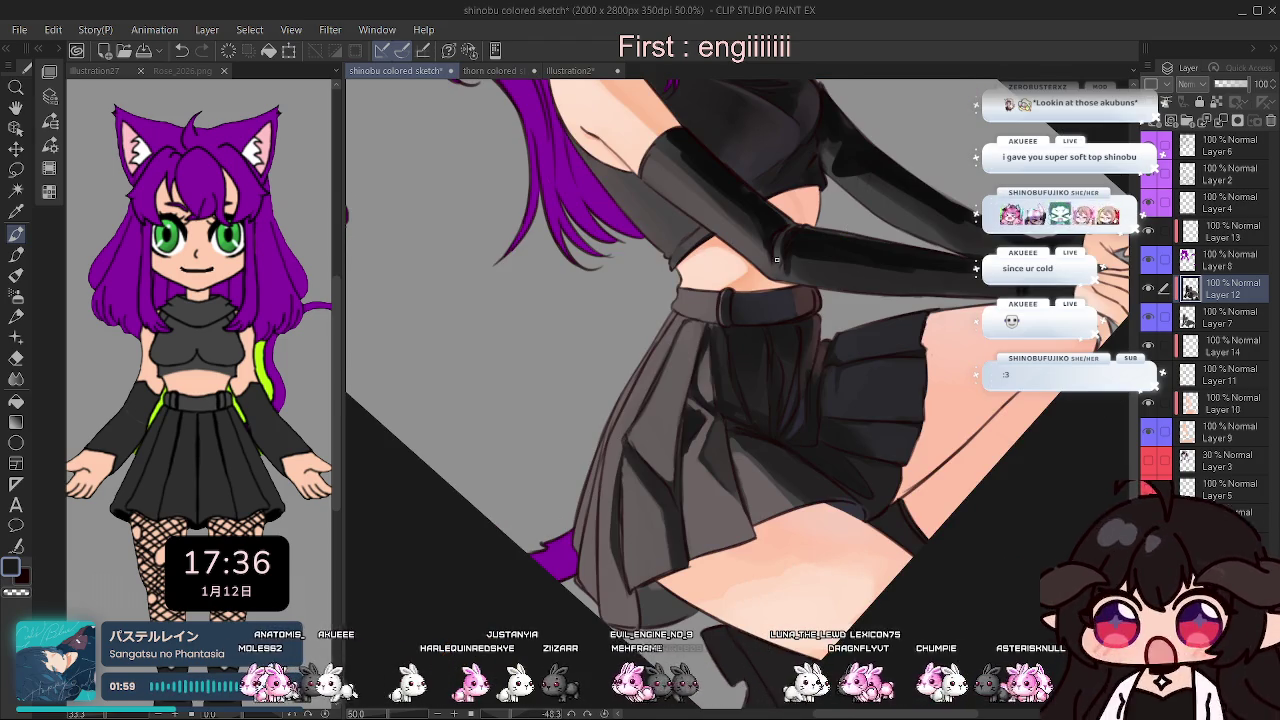
key(h)
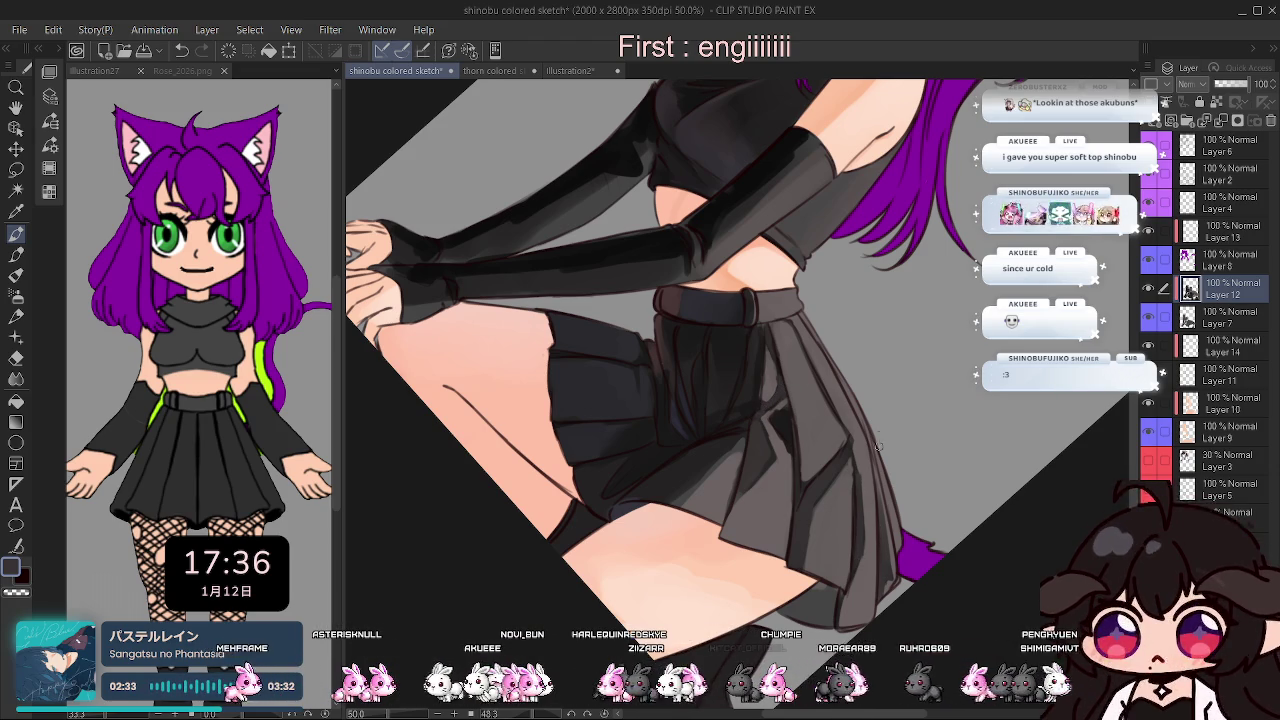
key(h)
key(ctrl+@)
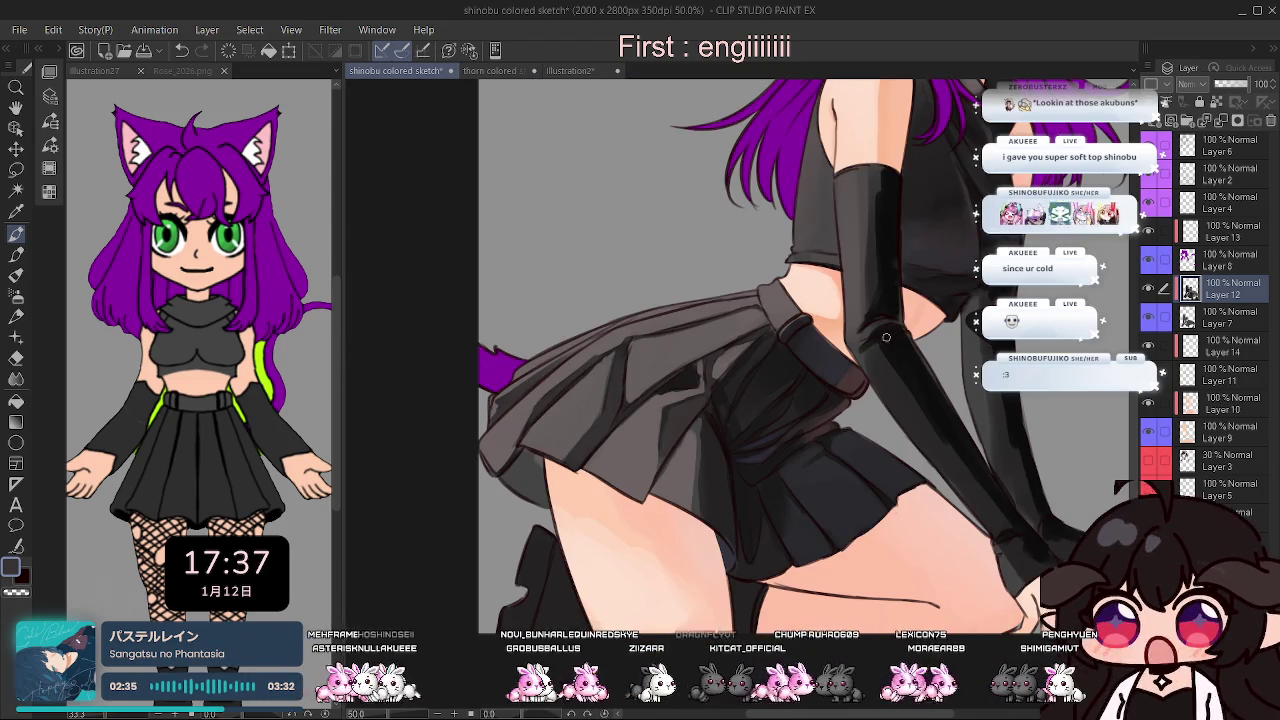
Zoom out to the whole figure, mirror it to check, then unmirror and zoom to 50% on the torso.
scroll(889, 337, down, 1)
scroll(822, 402, down, 1)
key(h)
key(h)
key(h)
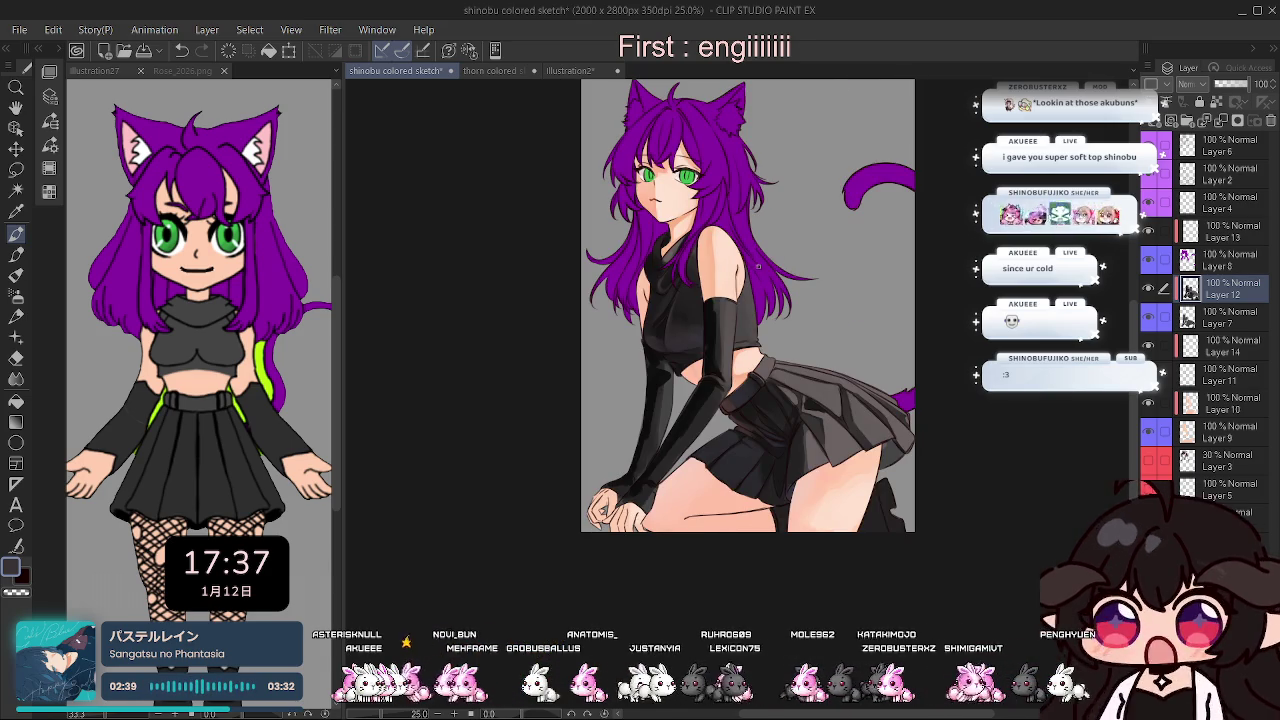
scroll(745, 402, up, 1)
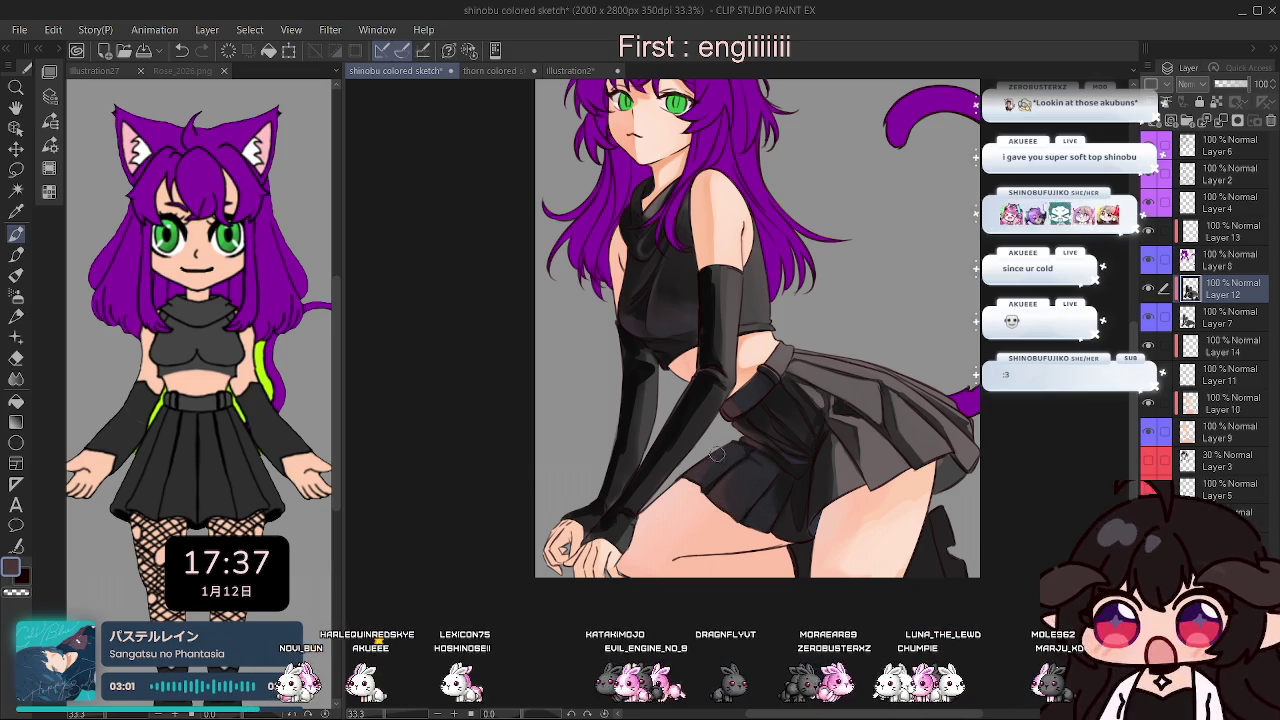
key(h)
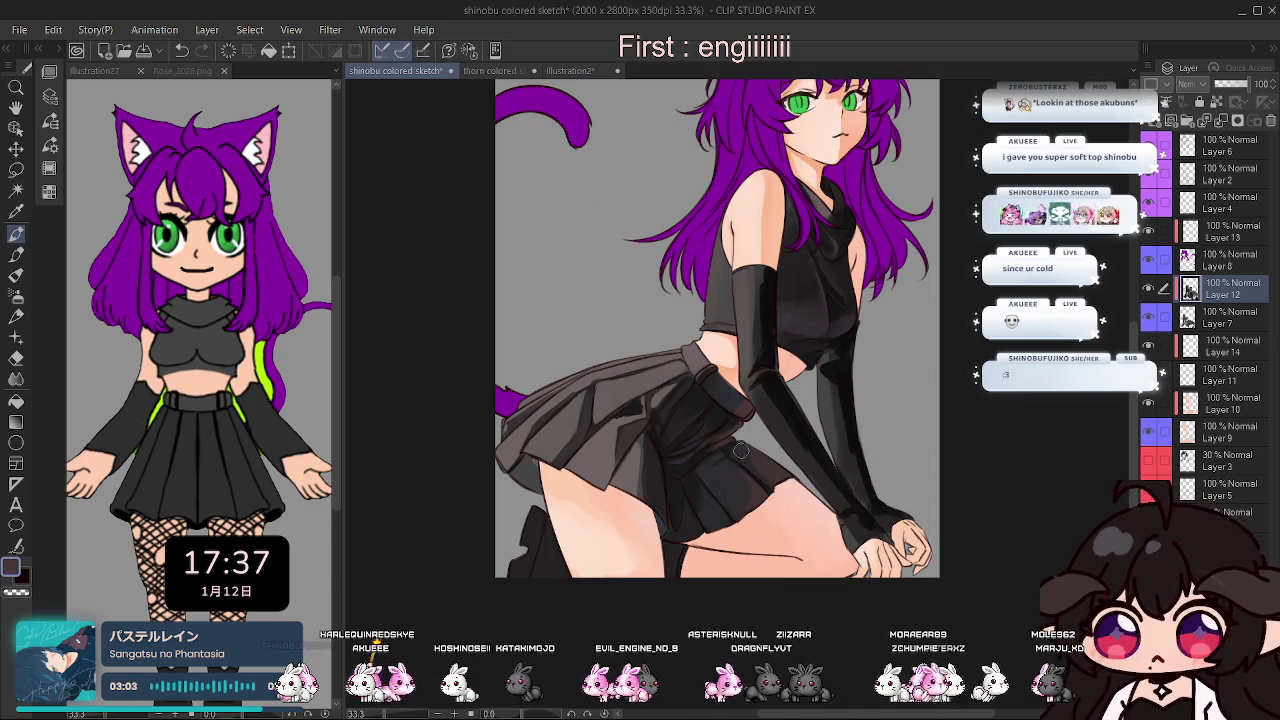
key(h)
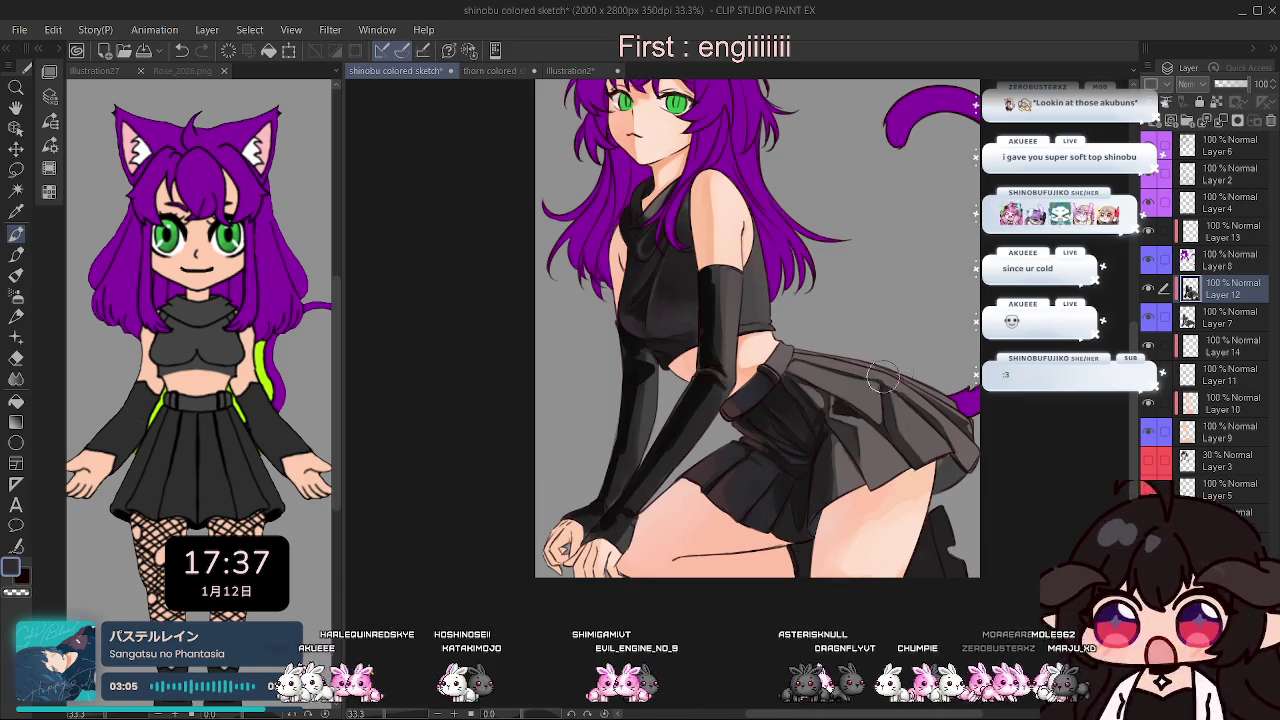
key(ctrl+minus)
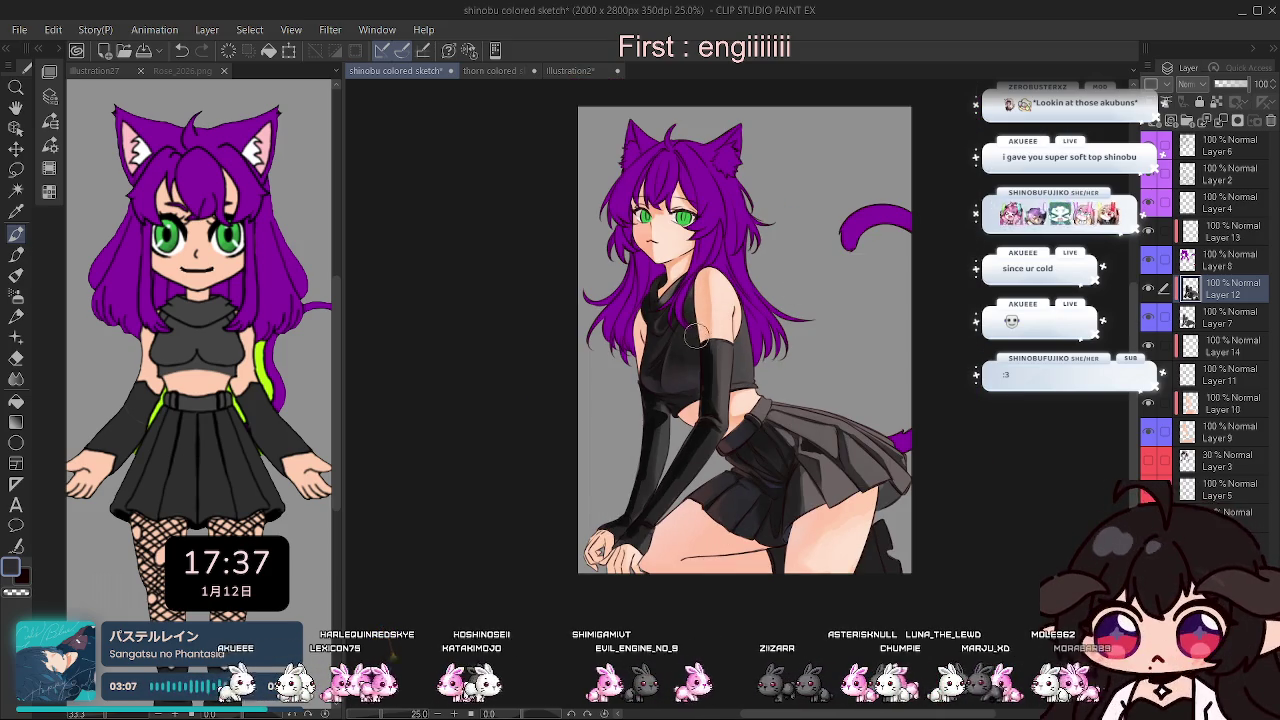
key(ctrl+plus)
key(ctrl+plus)
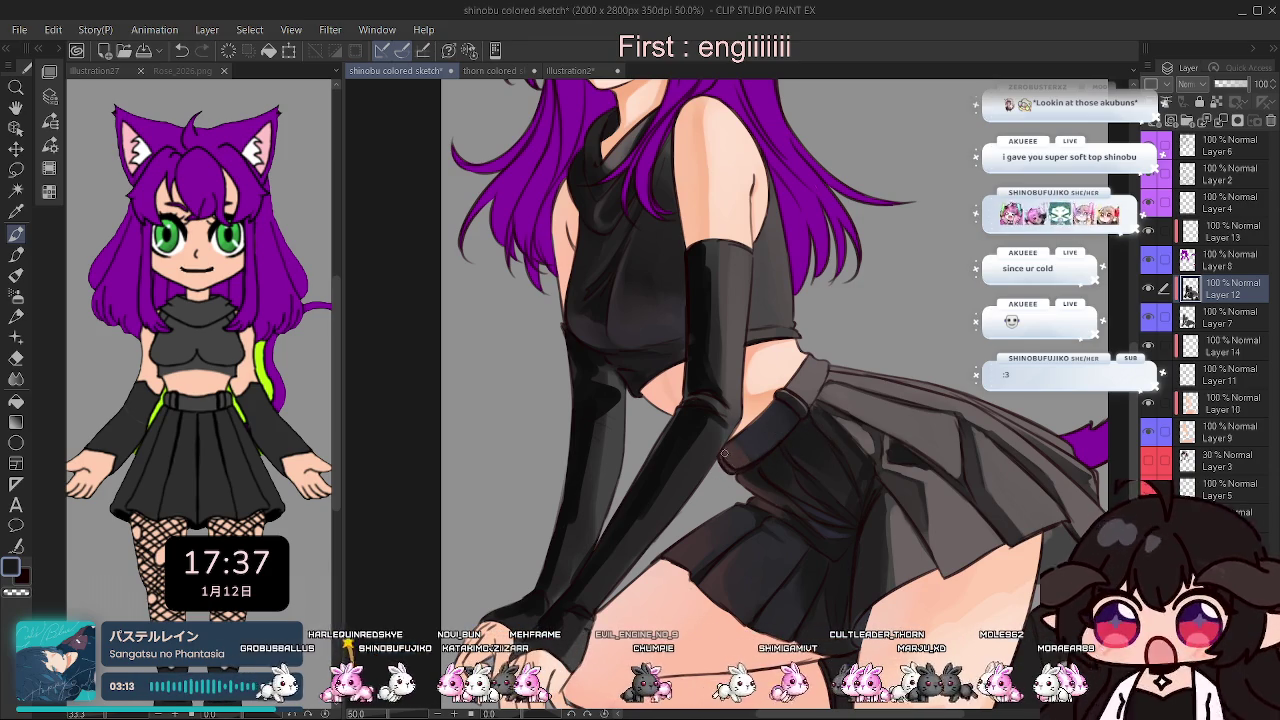
Zoom to 150% on the glove and shade the arm warmer at the belt, moving from Layer 7 to Layer 12.
scroll(727, 451, up, 2)
scroll(725, 480, up, 2)
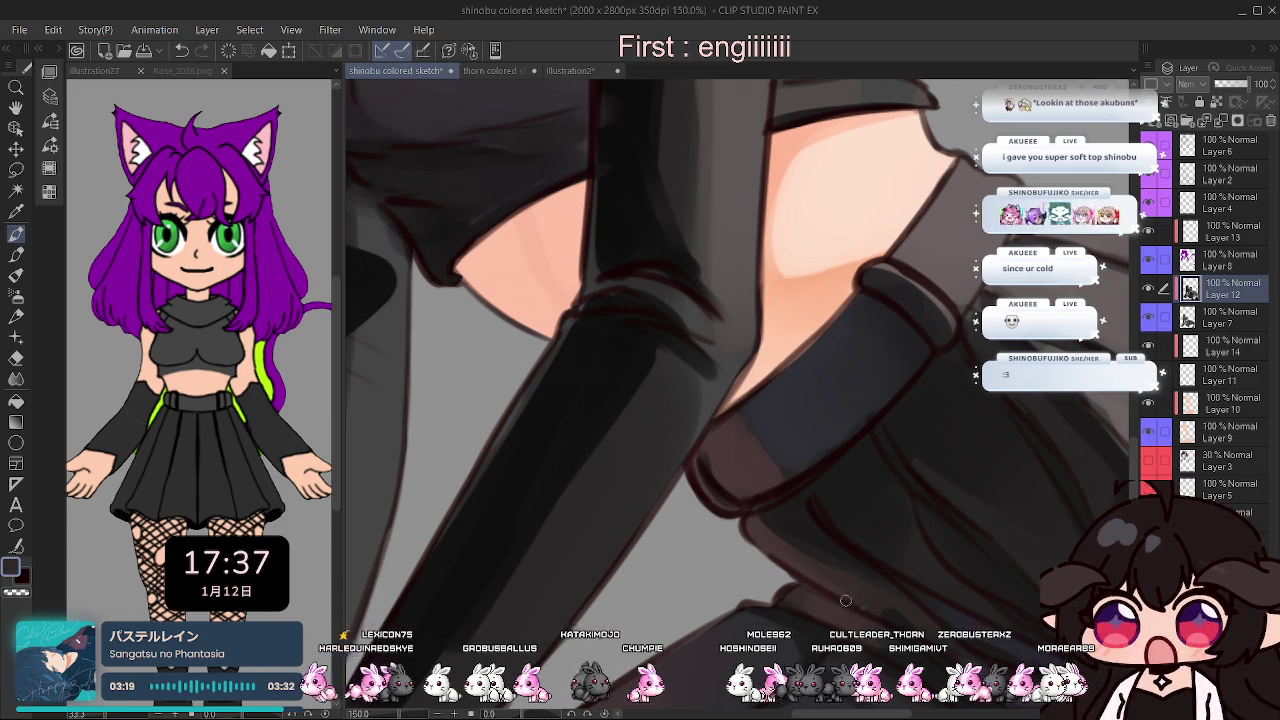
click(1203, 318)
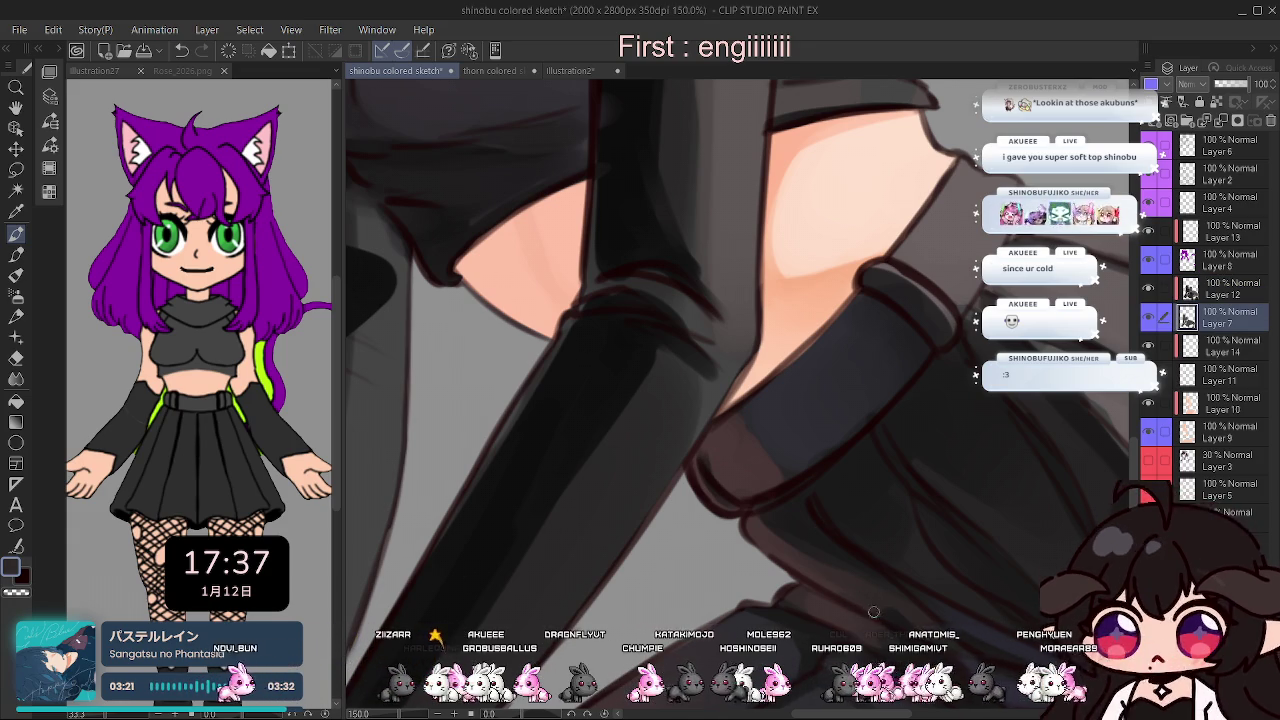
key(ctrl+minus)
key(ctrl+minus)
key(ctrl+minus)
key(ctrl+minus)
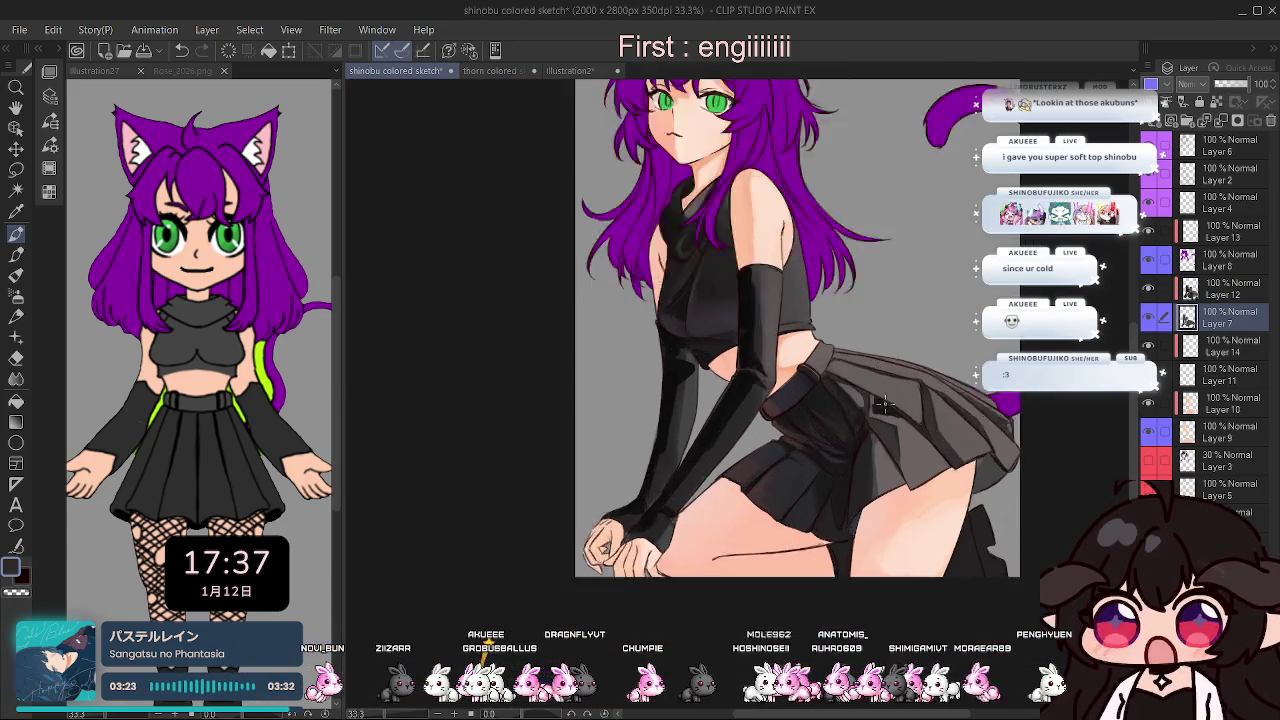
key(ctrl+plus)
key(ctrl+plus)
click(1198, 296)
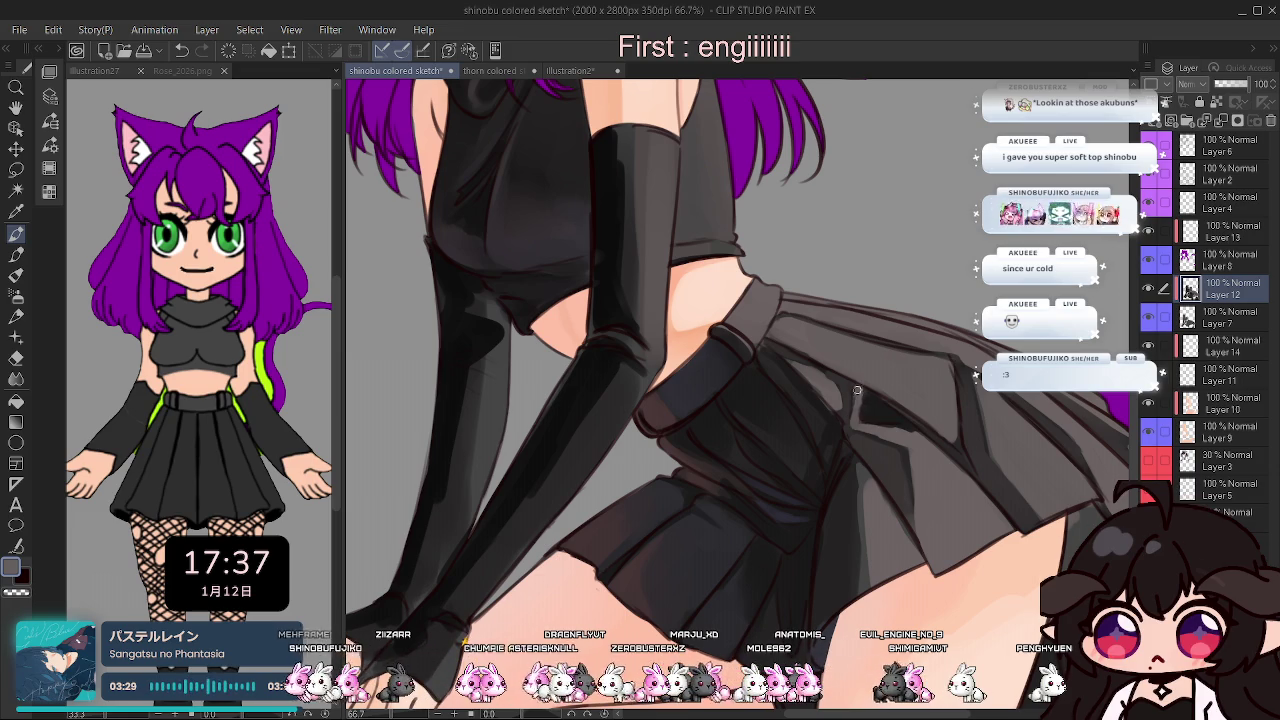
key(minus)
key(minus)
key(minus)
key(minus)
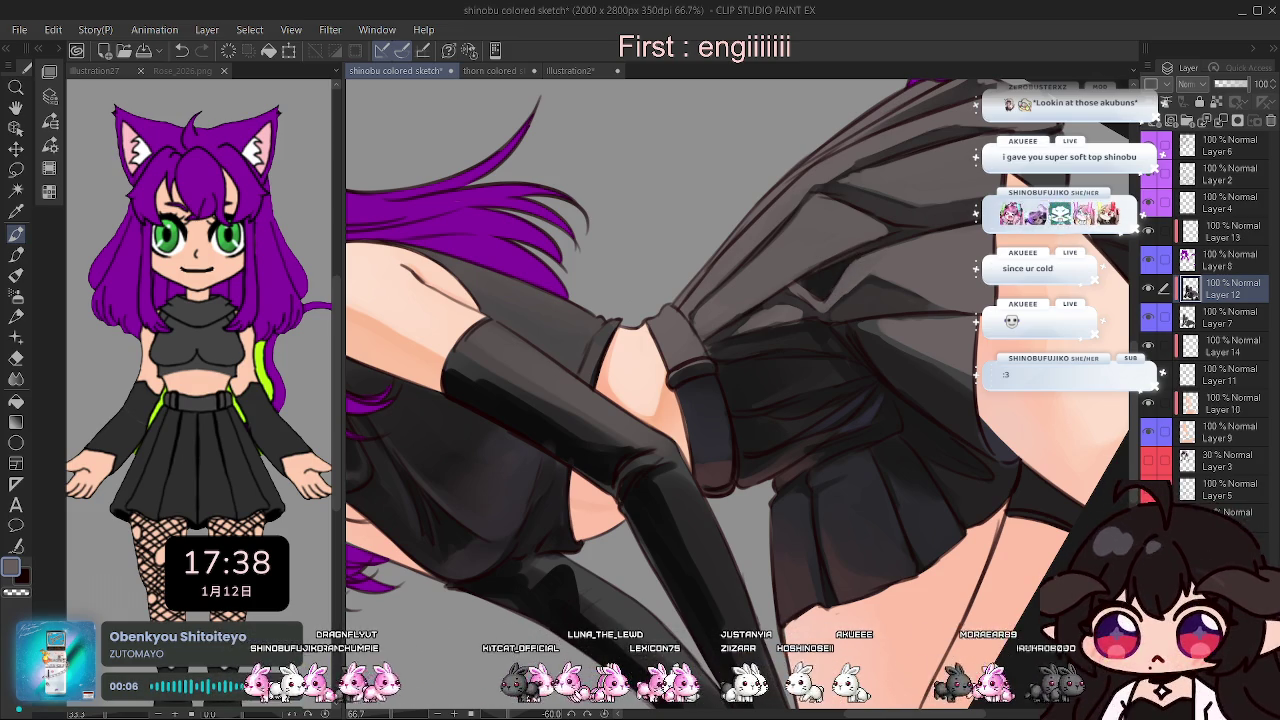
scroll(838, 357, down, 2)
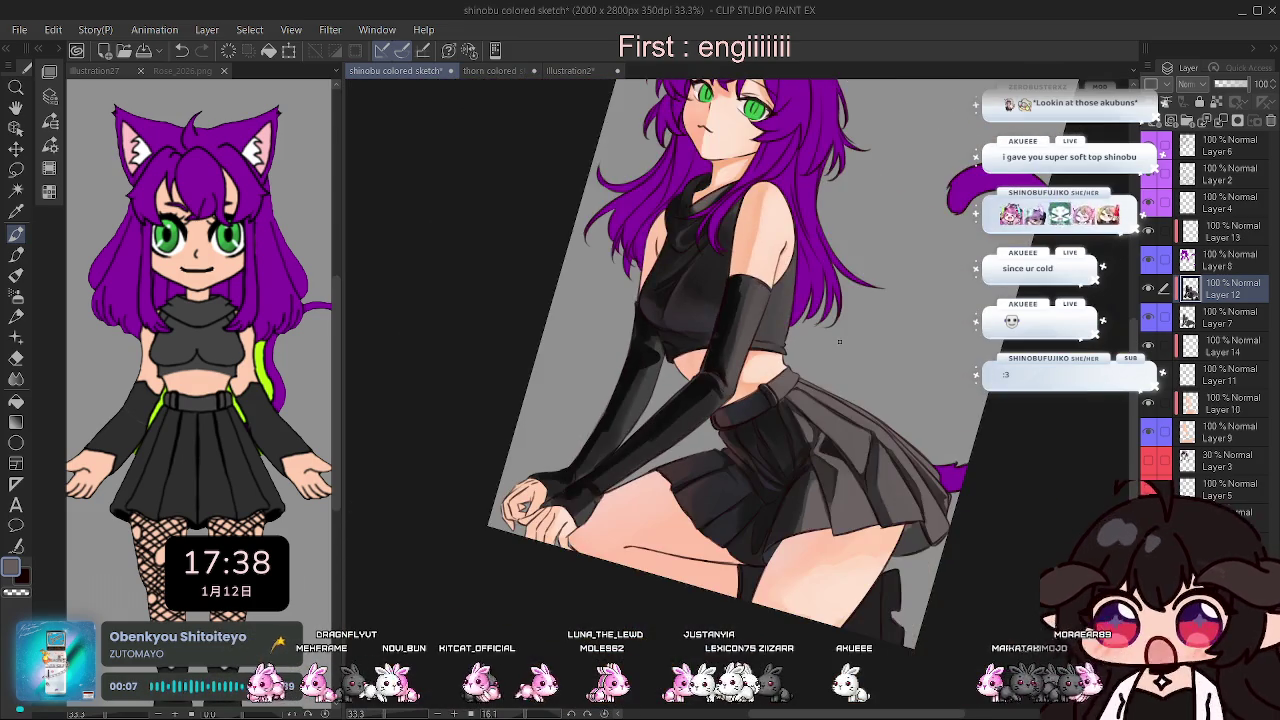
Mirror the canvas and rotate it about 75° sideways to inspect the skirt and thigh, then reset rotation.
key(h)
scroll(835, 365, down, 1)
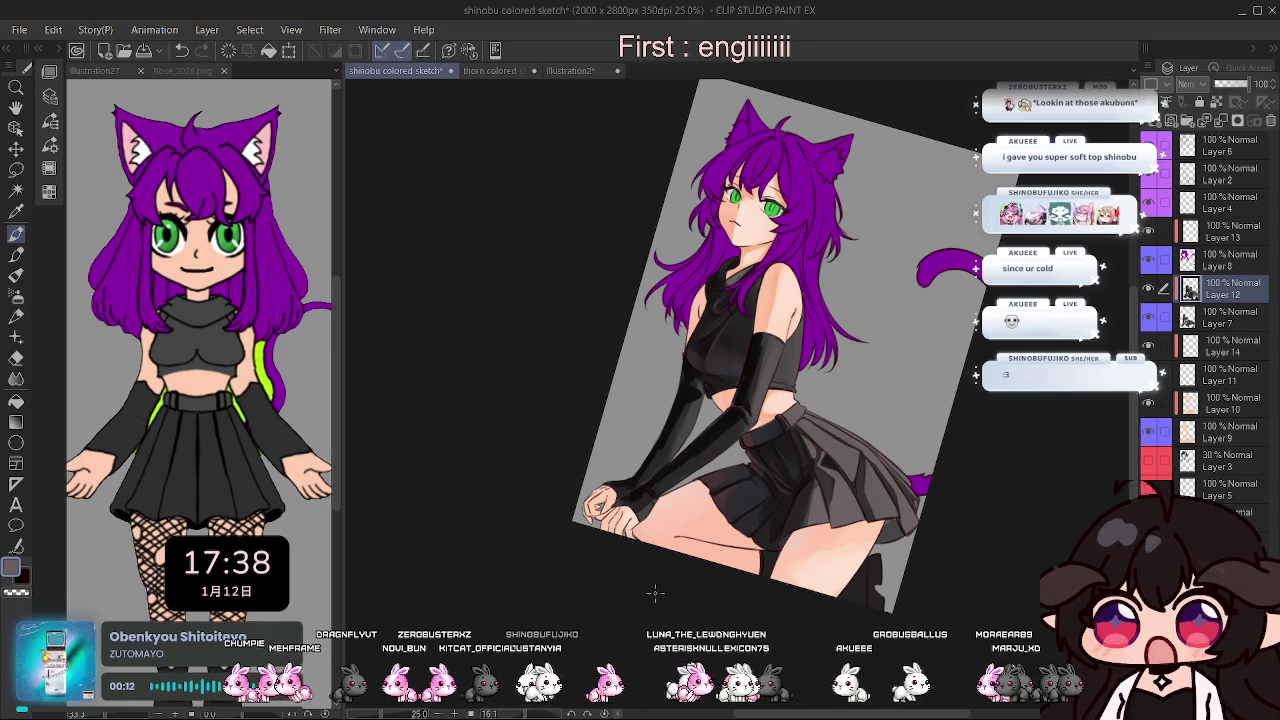
drag(713, 548, 747, 405)
scroll(740, 440, up, 1)
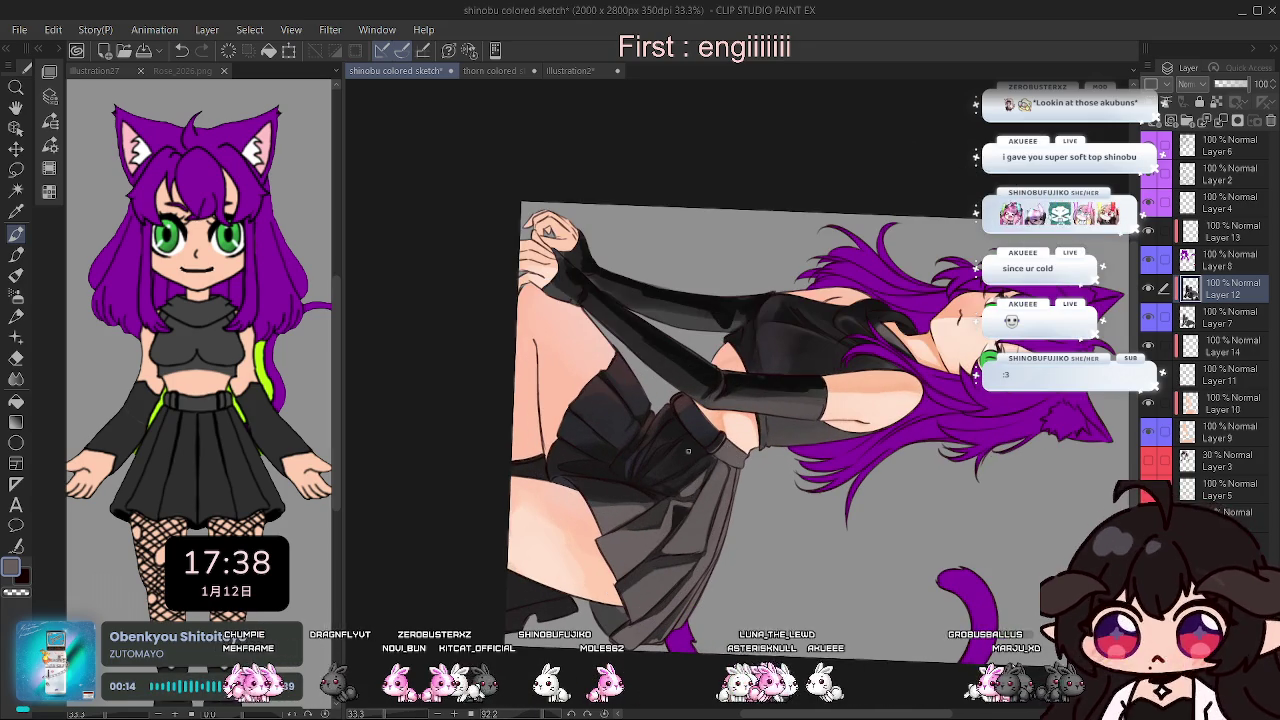
scroll(688, 450, up, 1)
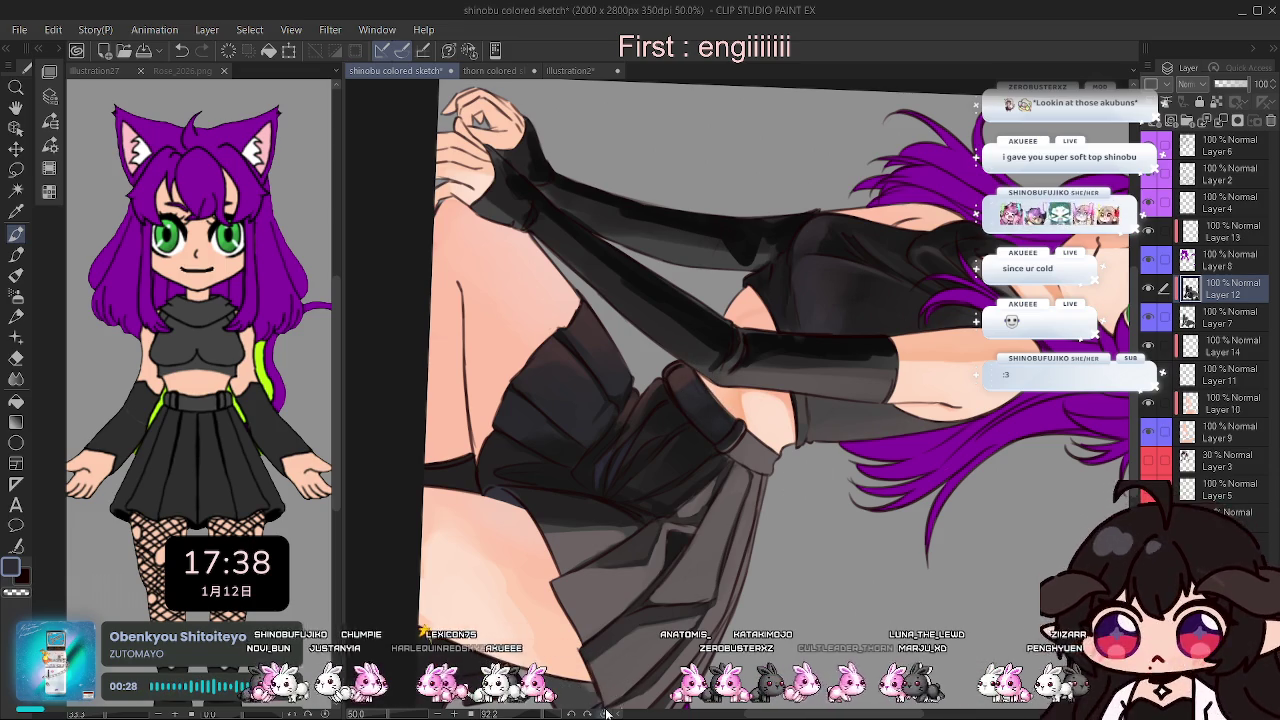
key(at)
scroll(765, 412, down, 1)
scroll(763, 410, down, 1)
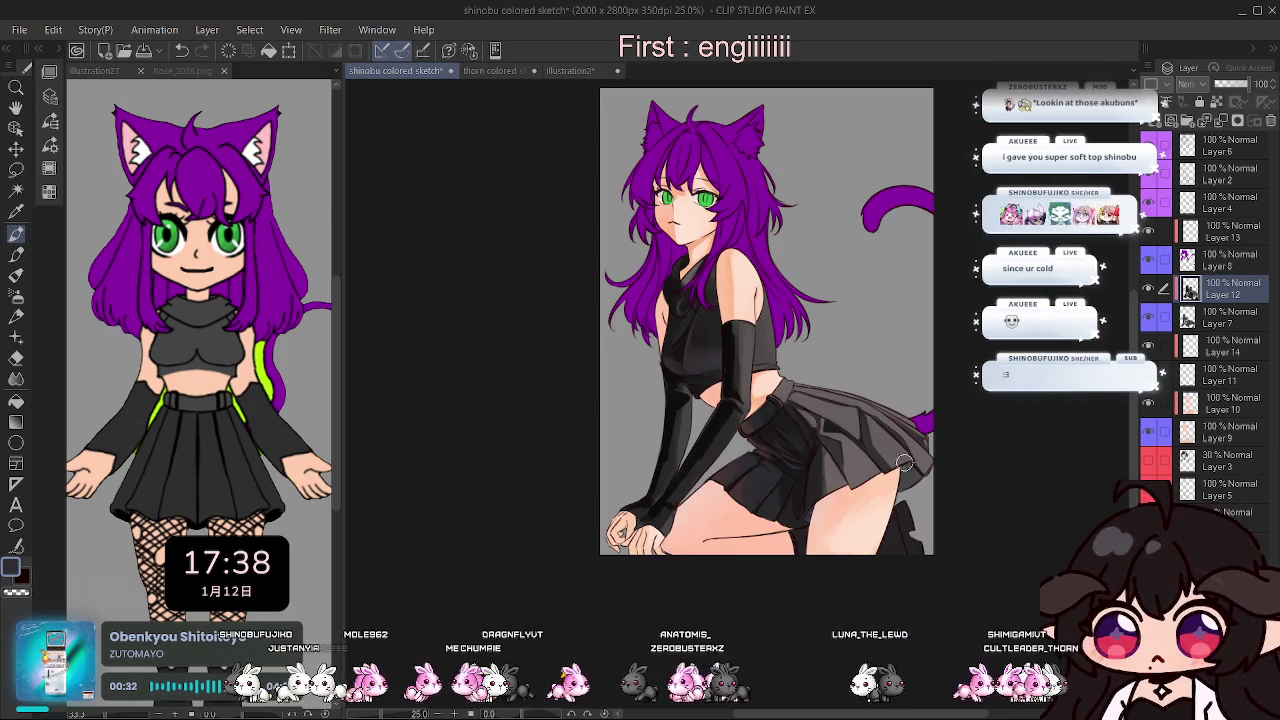
Zoom to 50% on the legs and paint soft skin shading on the thighs on Layer 12.
scroll(910, 477, up, 1)
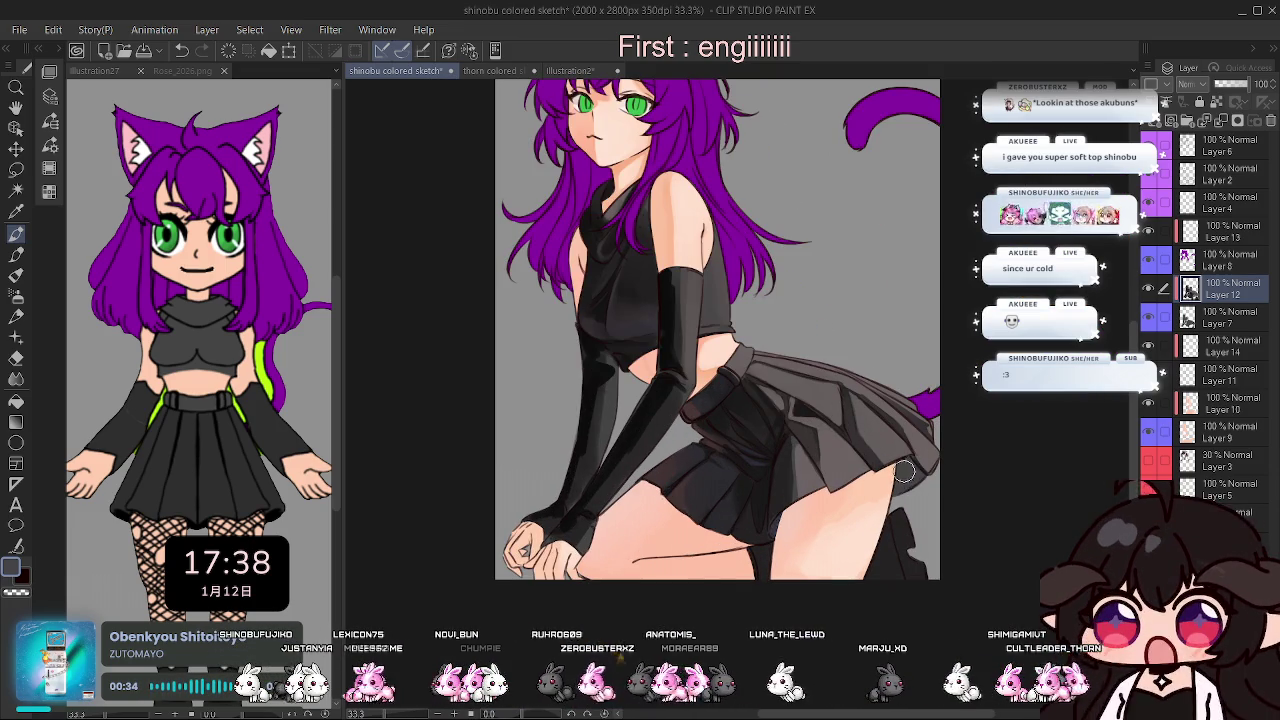
scroll(910, 567, down, 1)
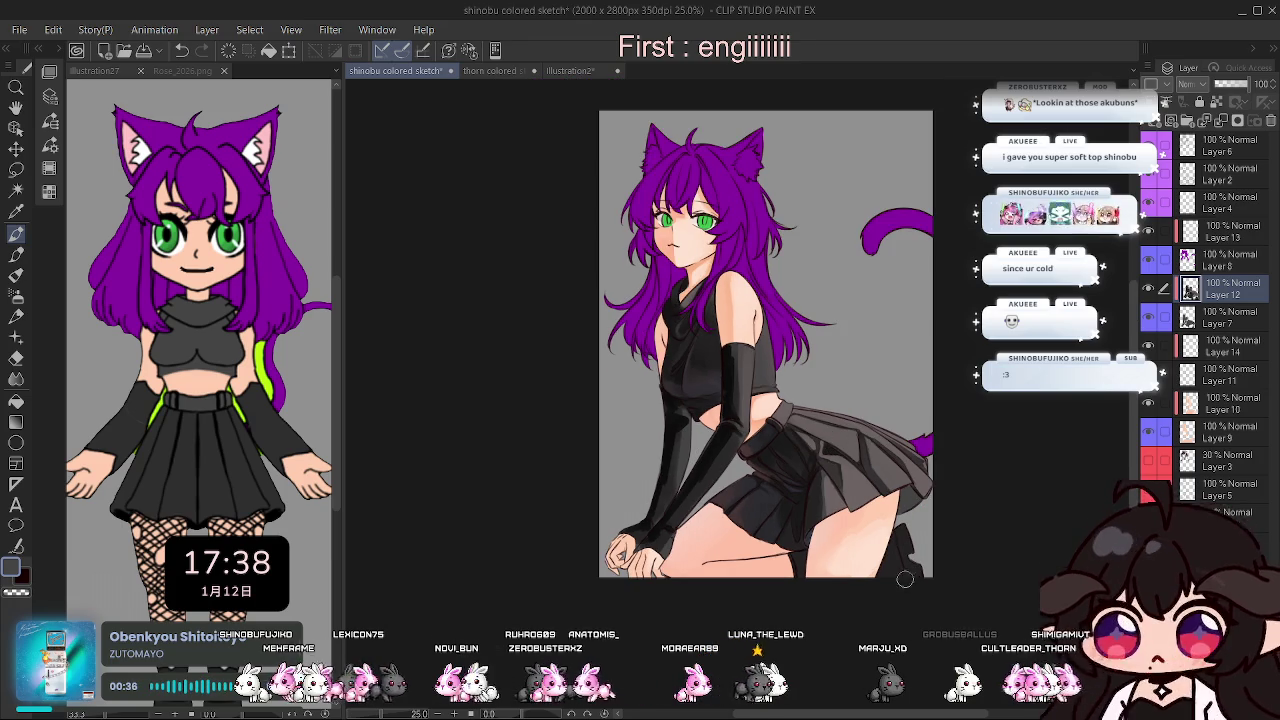
scroll(901, 575, up, 1)
scroll(890, 555, up, 1)
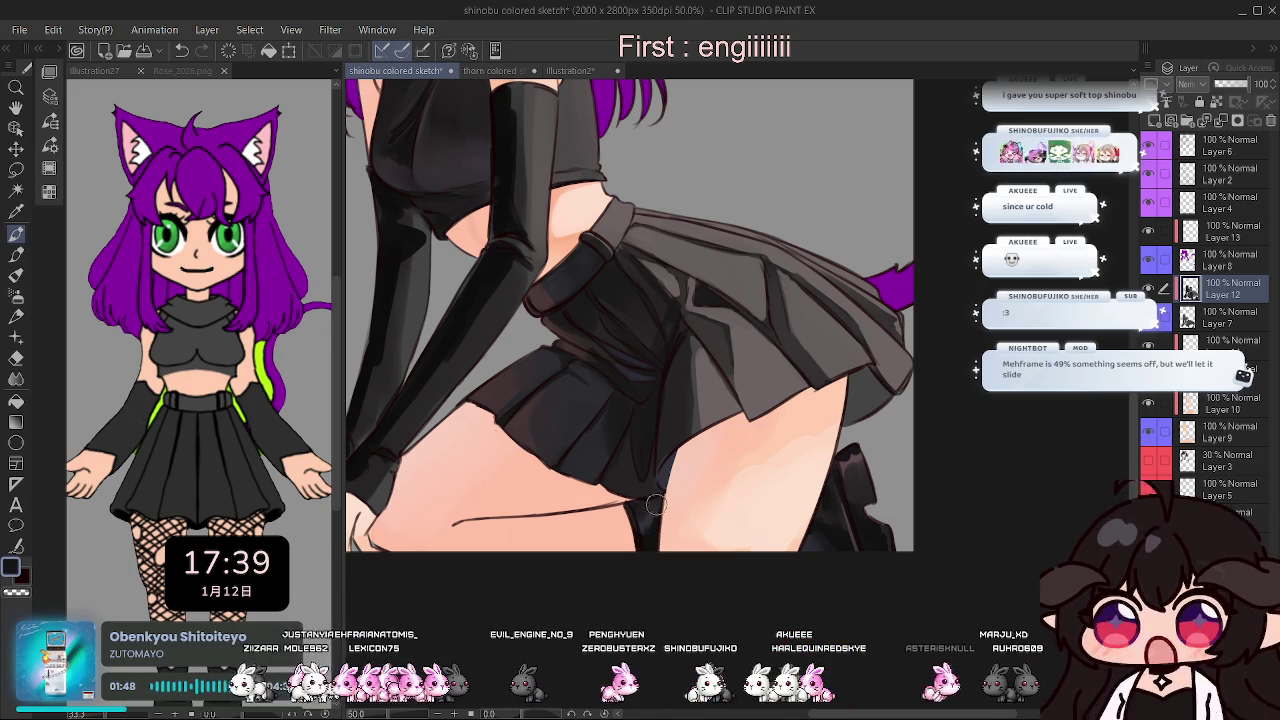
scroll(869, 516, down, 2)
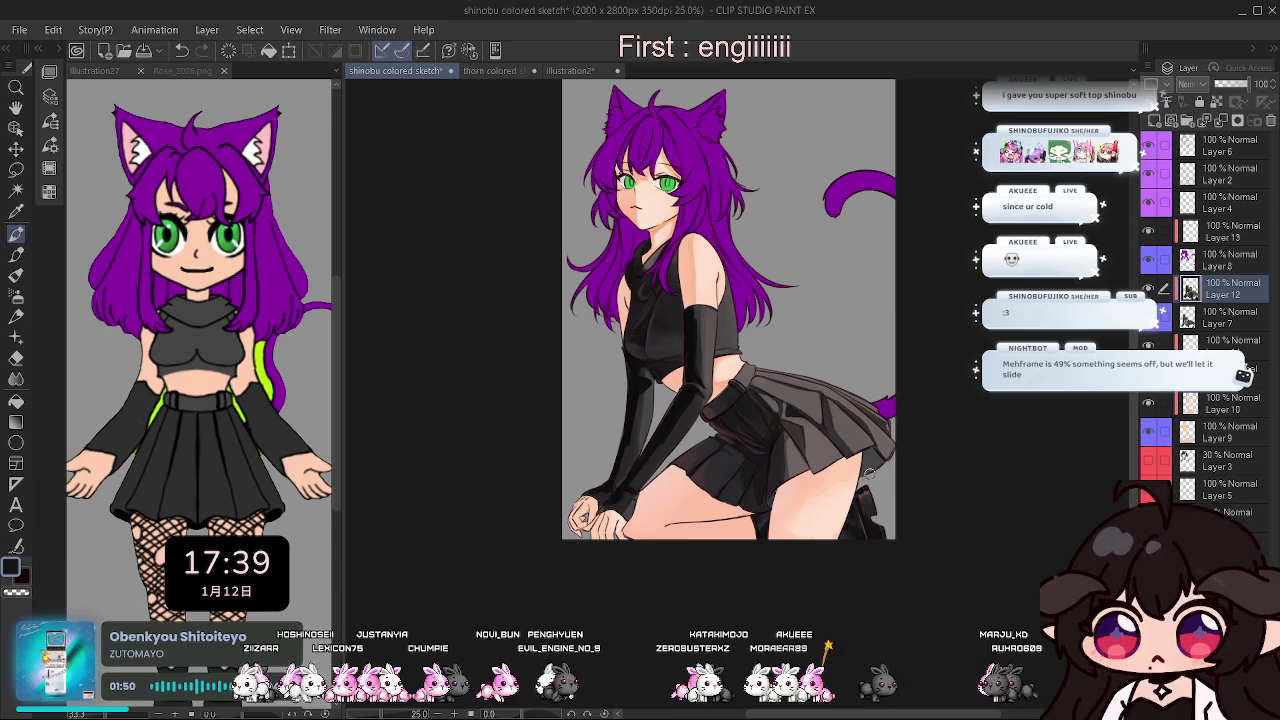
Mirror the view to check, zoom on the boot, and paint light highlight streaks along its edge.
key(h)
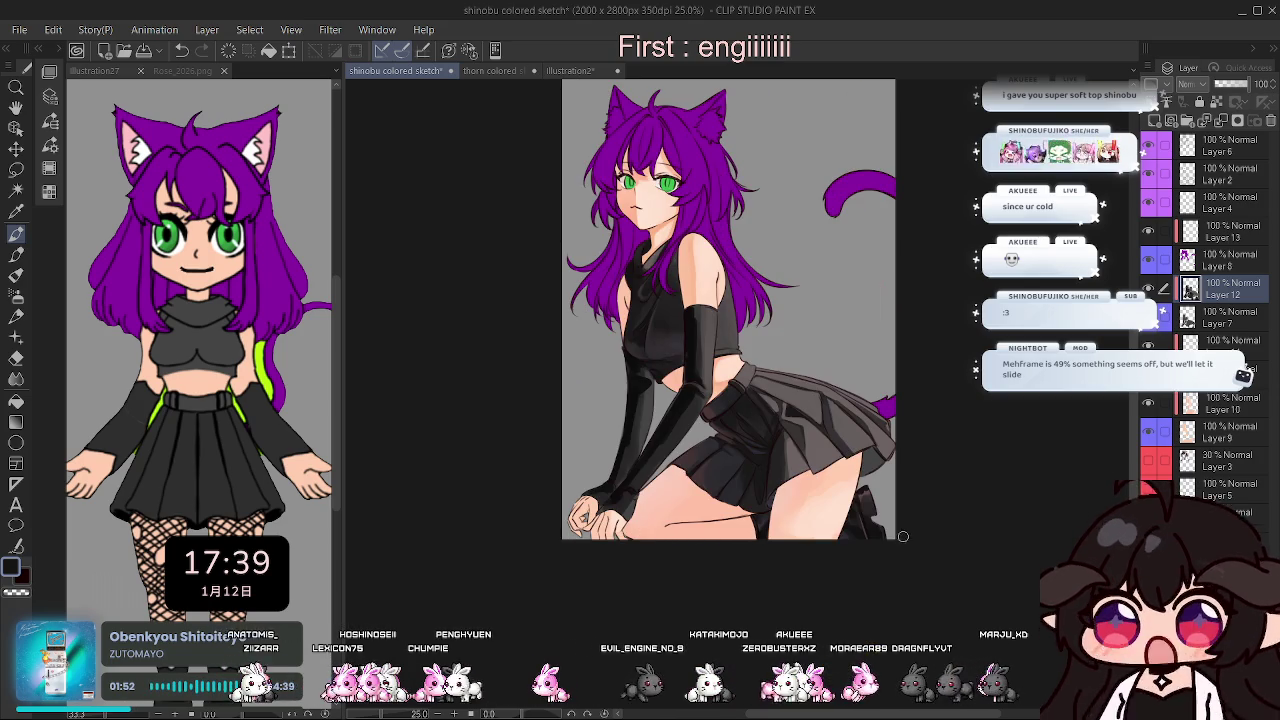
scroll(866, 506, up, 2)
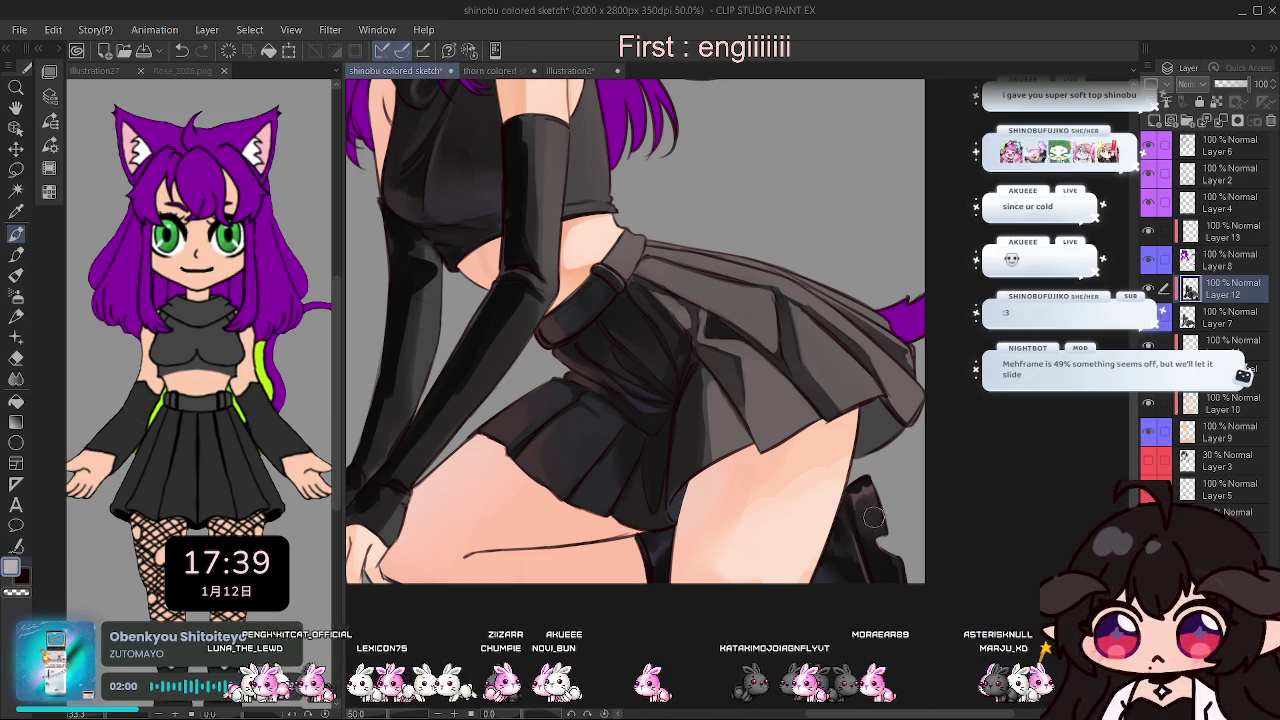
scroll(870, 530, up, 1)
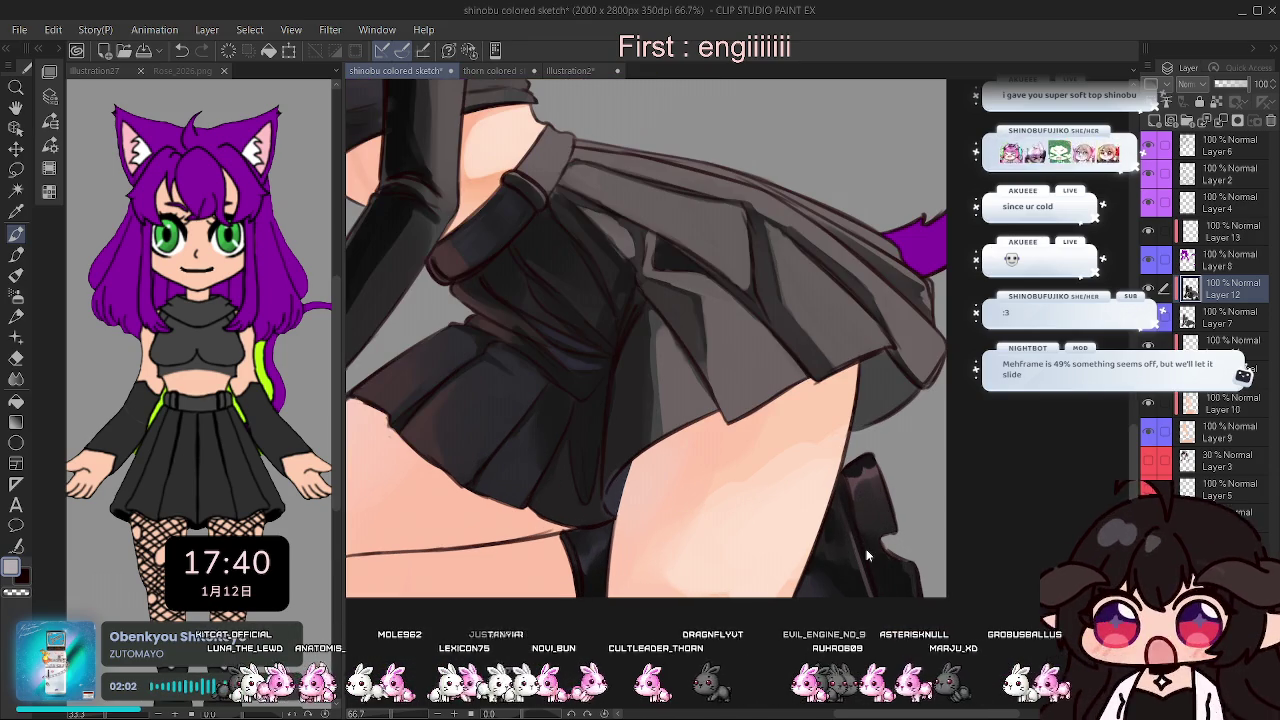
key(h)
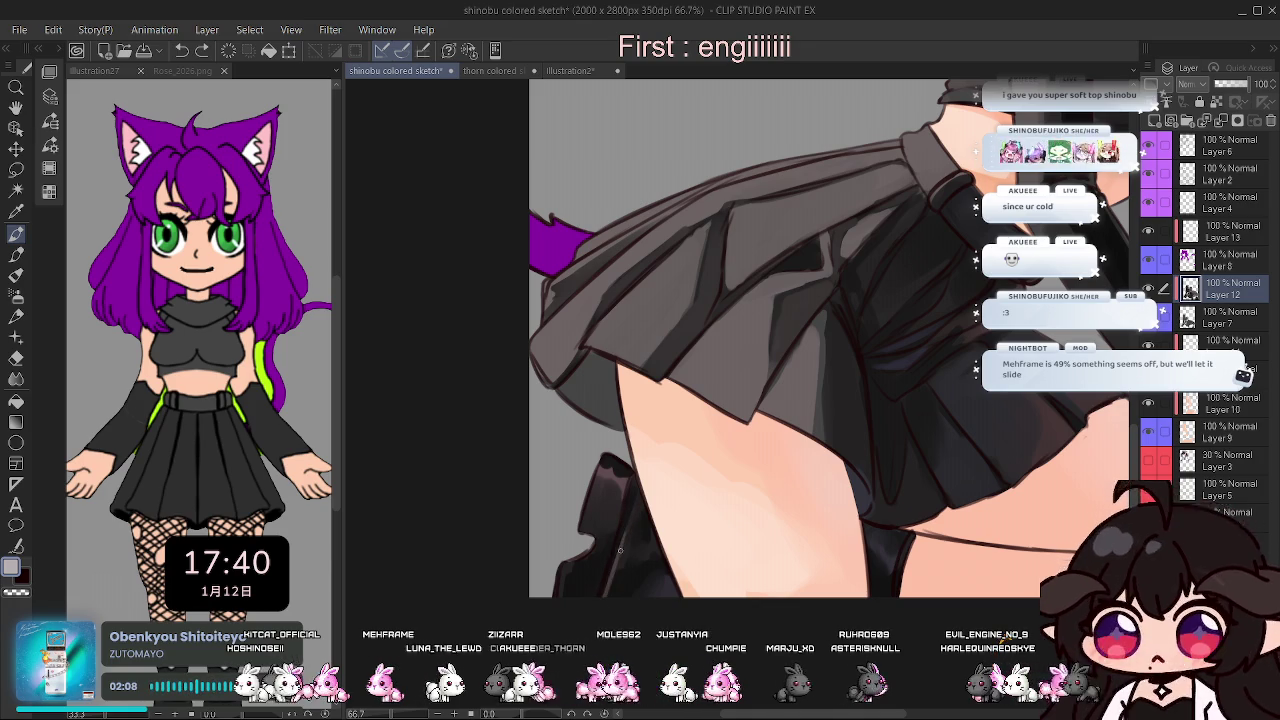
scroll(616, 569, up, 3)
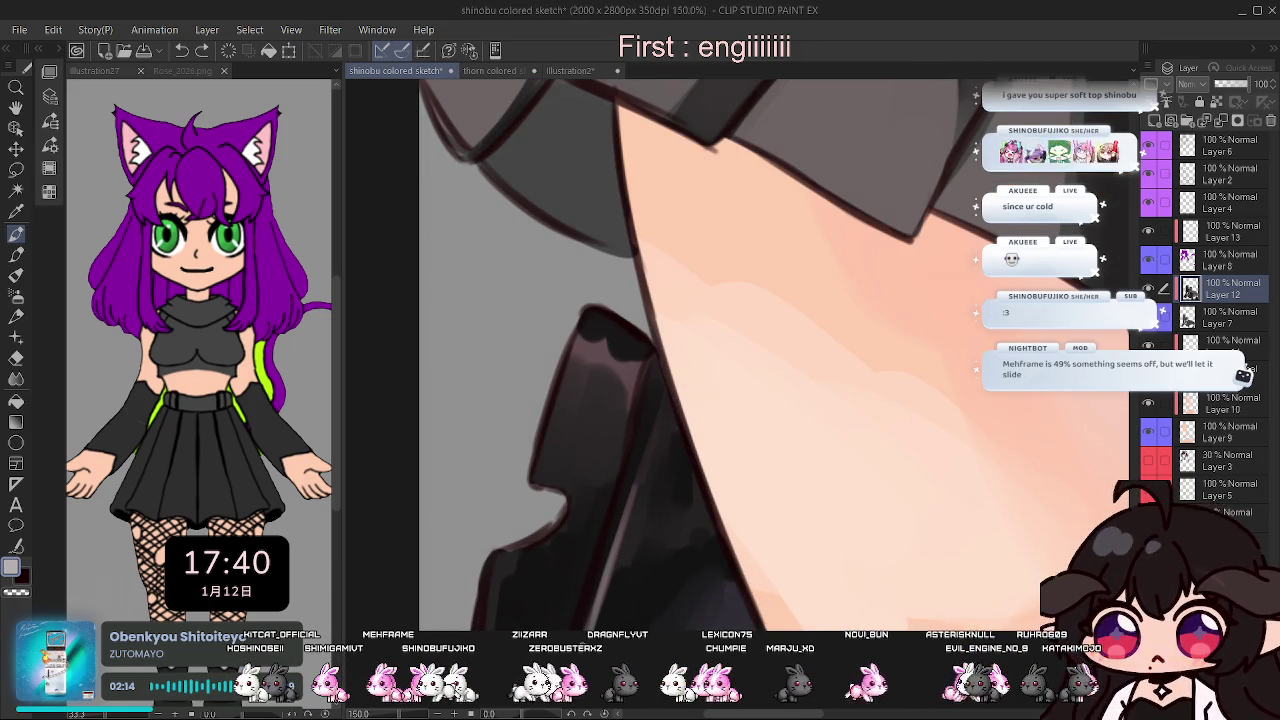
drag(598, 625, 658, 410)
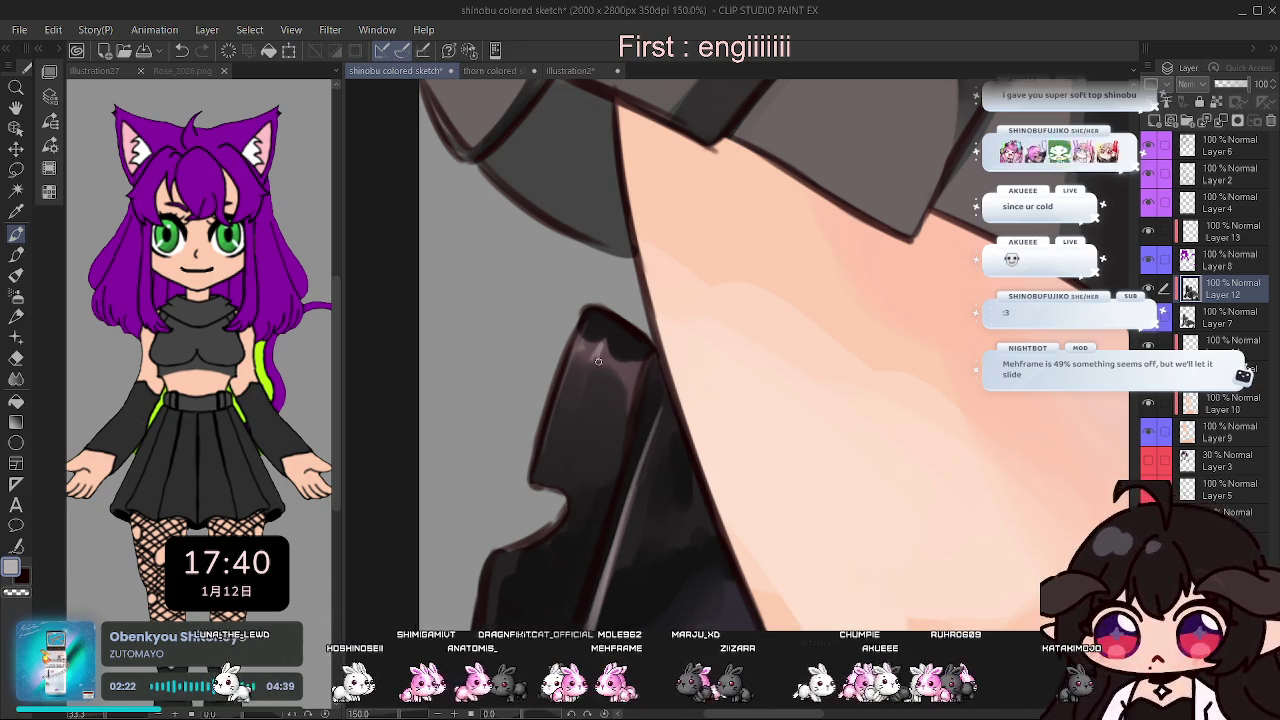
drag(612, 361, 632, 415)
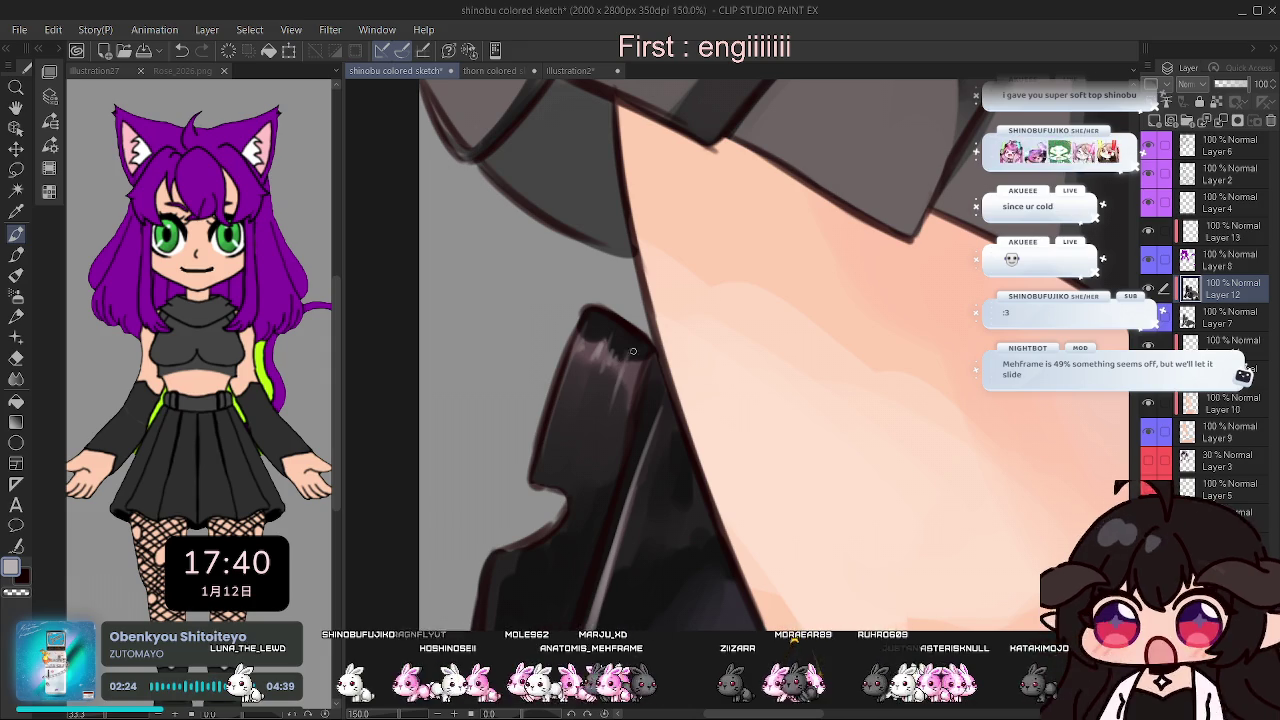
scroll(878, 339, down, 3)
scroll(878, 339, down, 2)
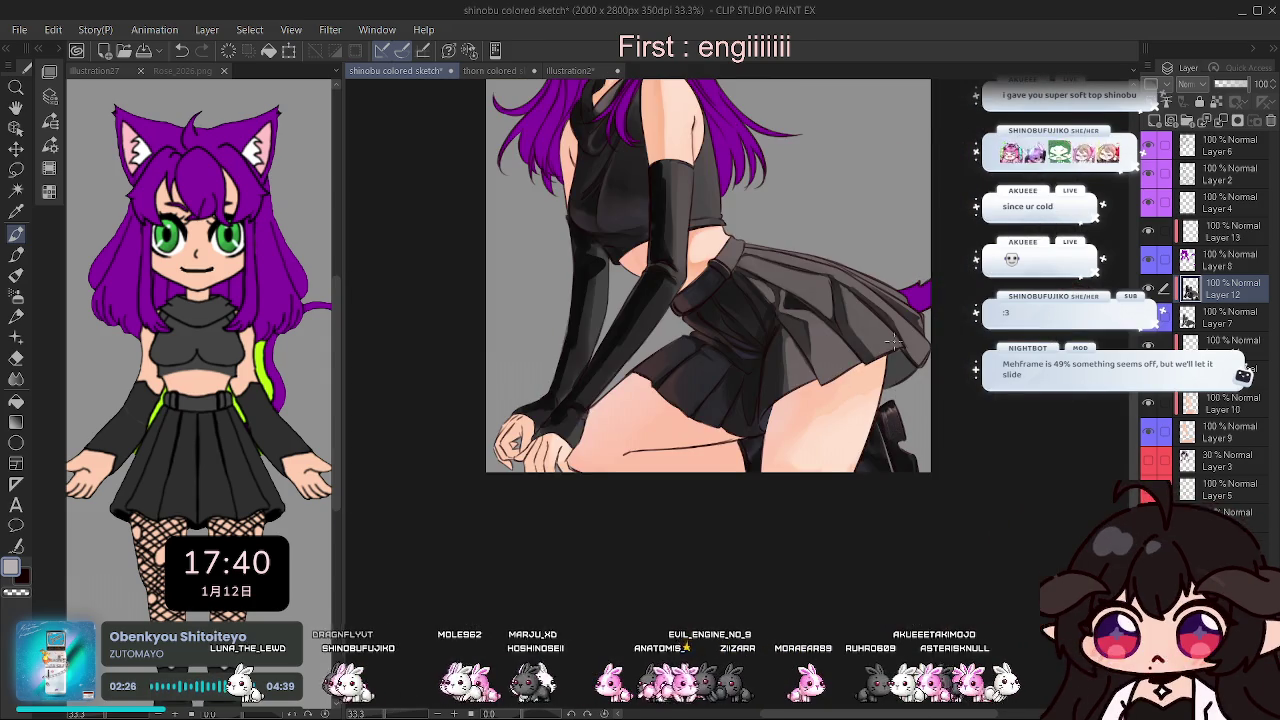
scroll(880, 360, down, 2)
scroll(884, 397, up, 2)
scroll(884, 397, up, 1)
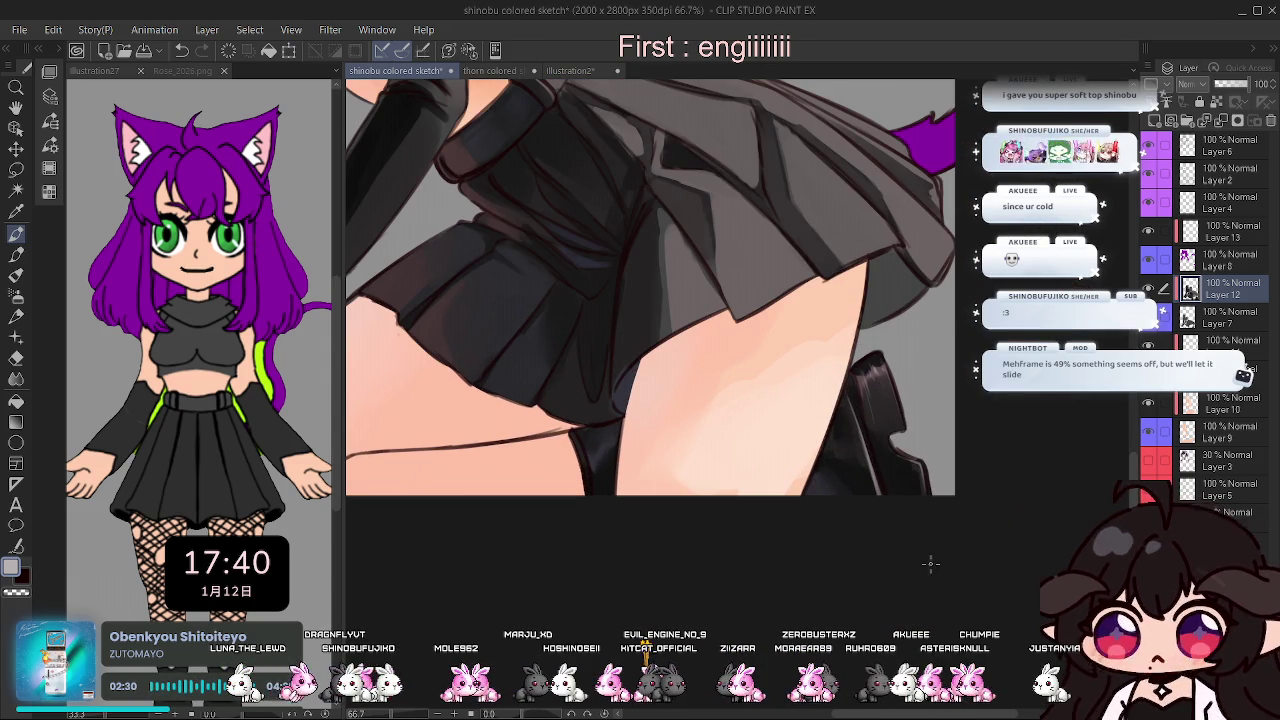
scroll(812, 487, down, 1)
scroll(651, 462, up, 2)
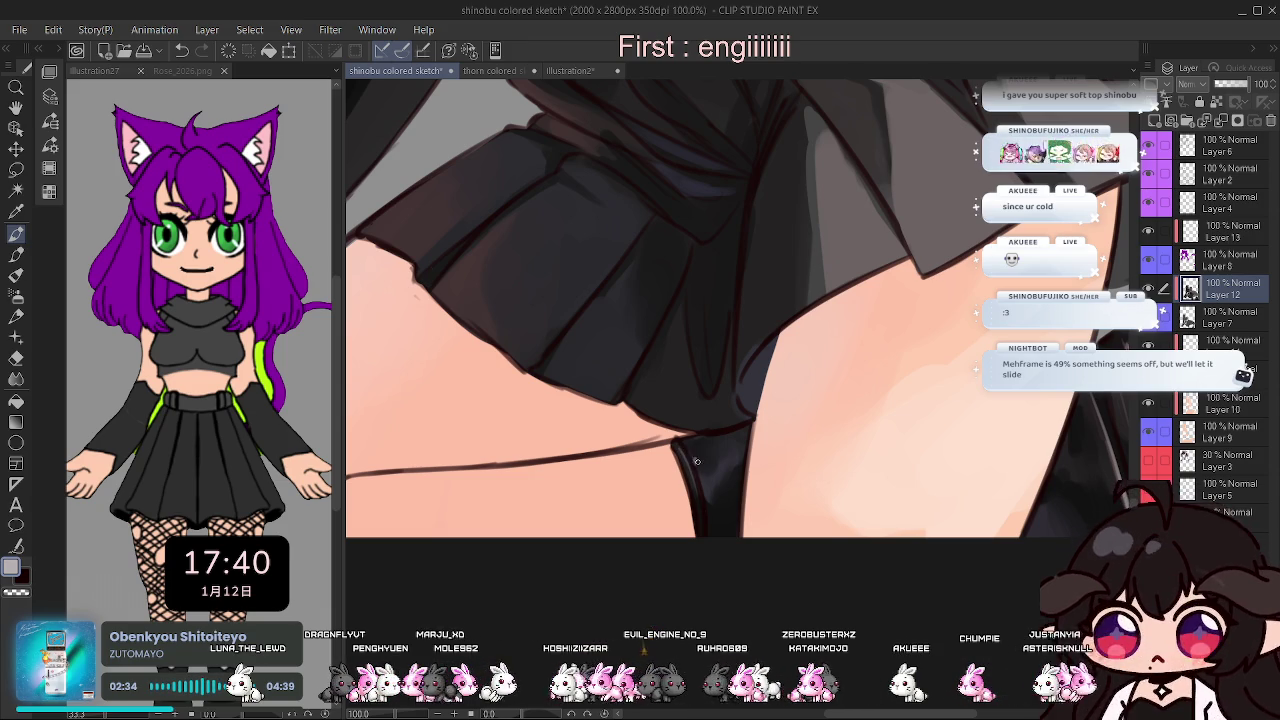
scroll(760, 480, down, 2)
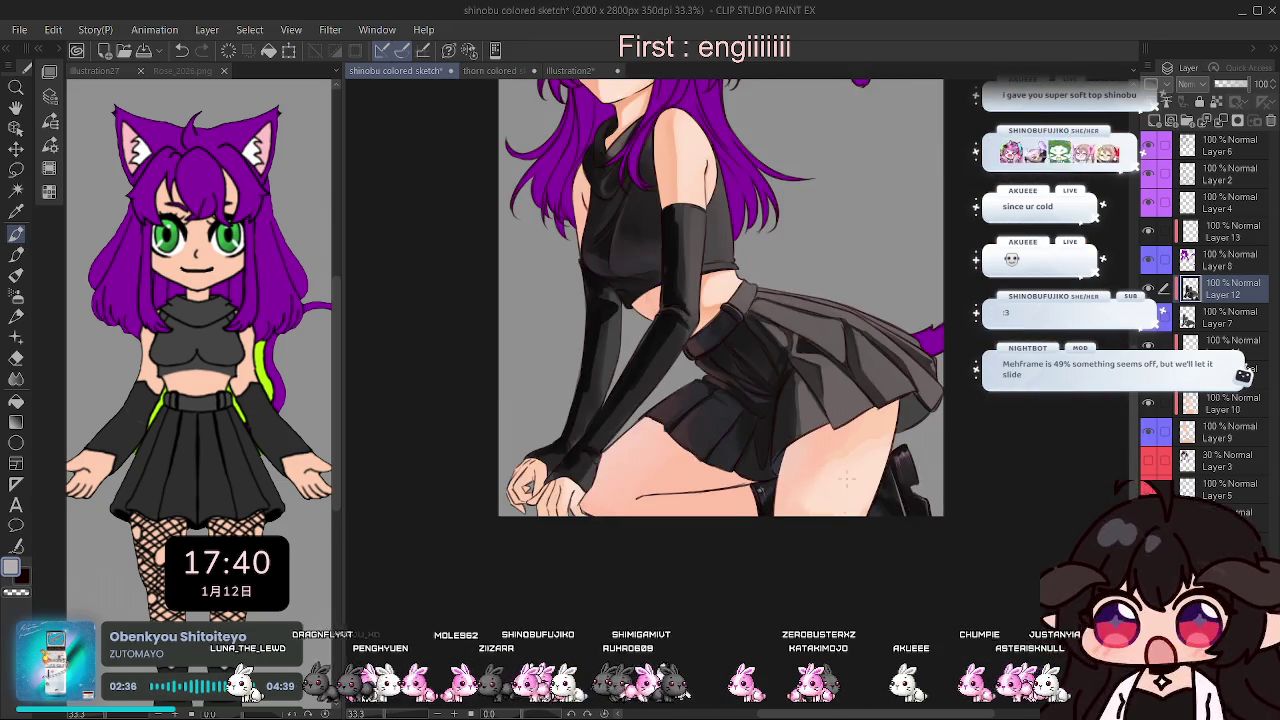
scroll(850, 512, down, 2)
scroll(850, 512, up, 3)
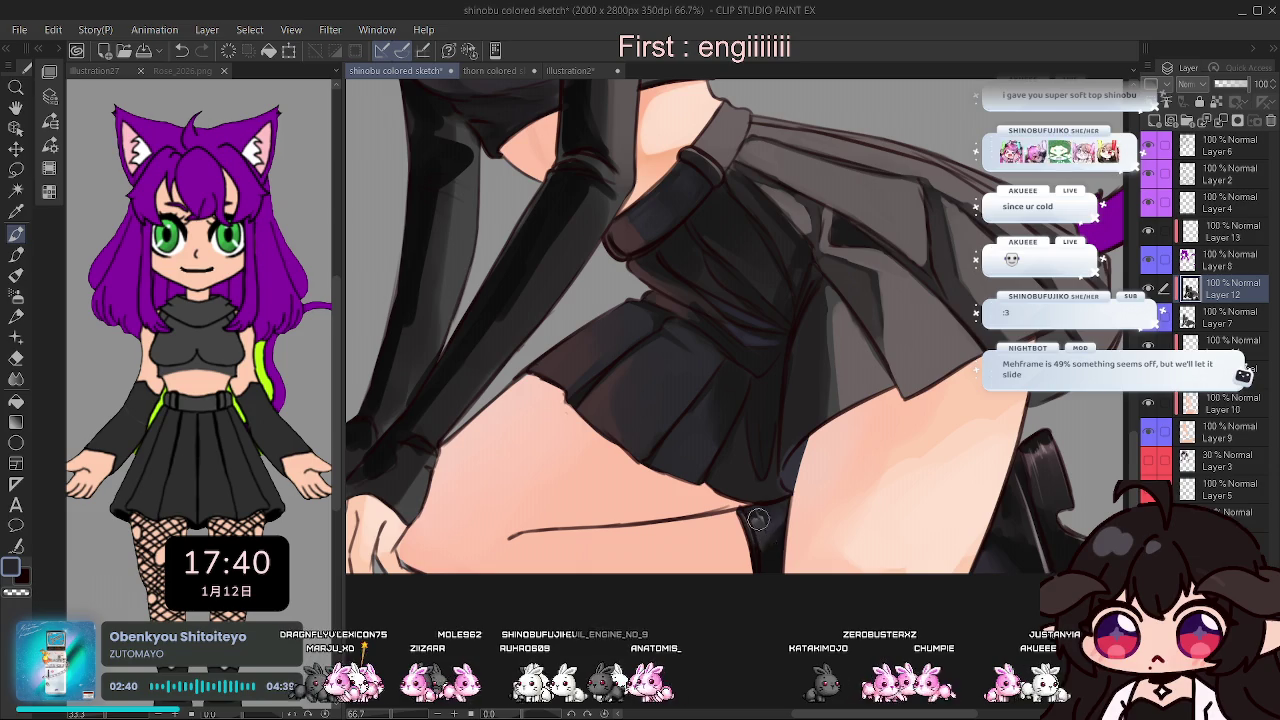
scroll(783, 446, down, 1)
scroll(981, 465, up, 1)
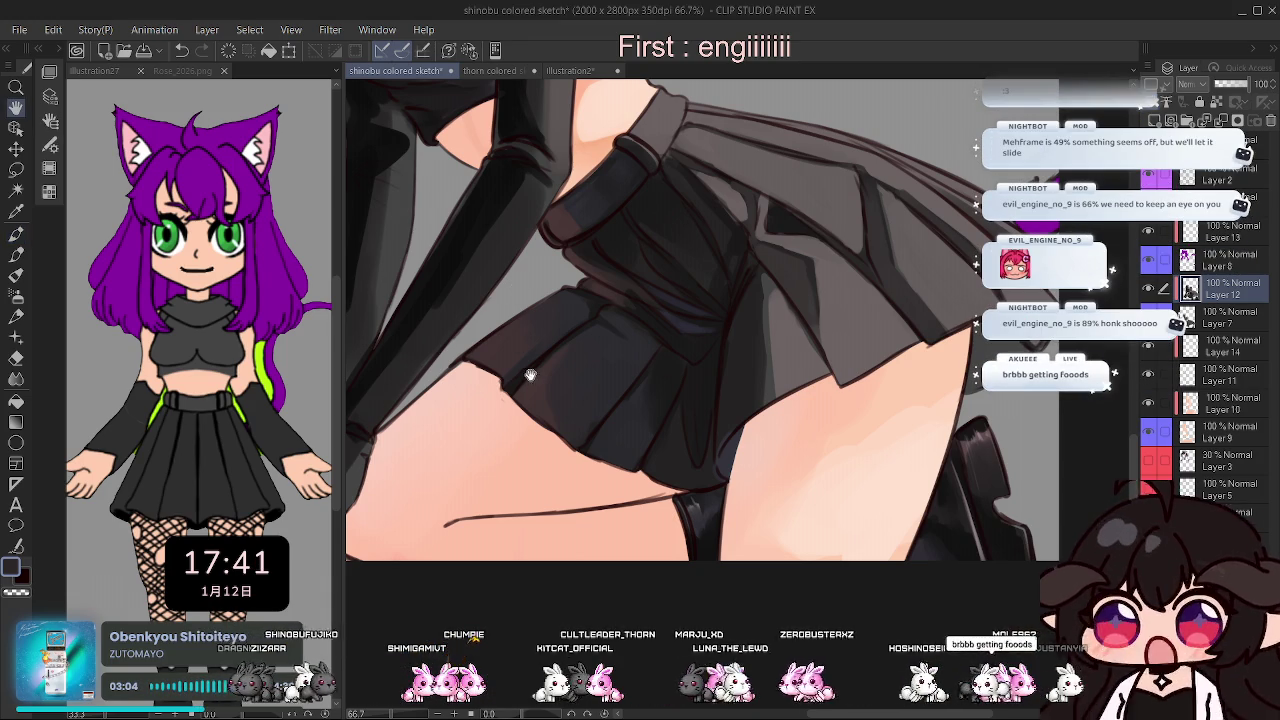
drag(523, 298, 613, 448)
scroll(613, 448, down, 1)
scroll(650, 455, down, 1)
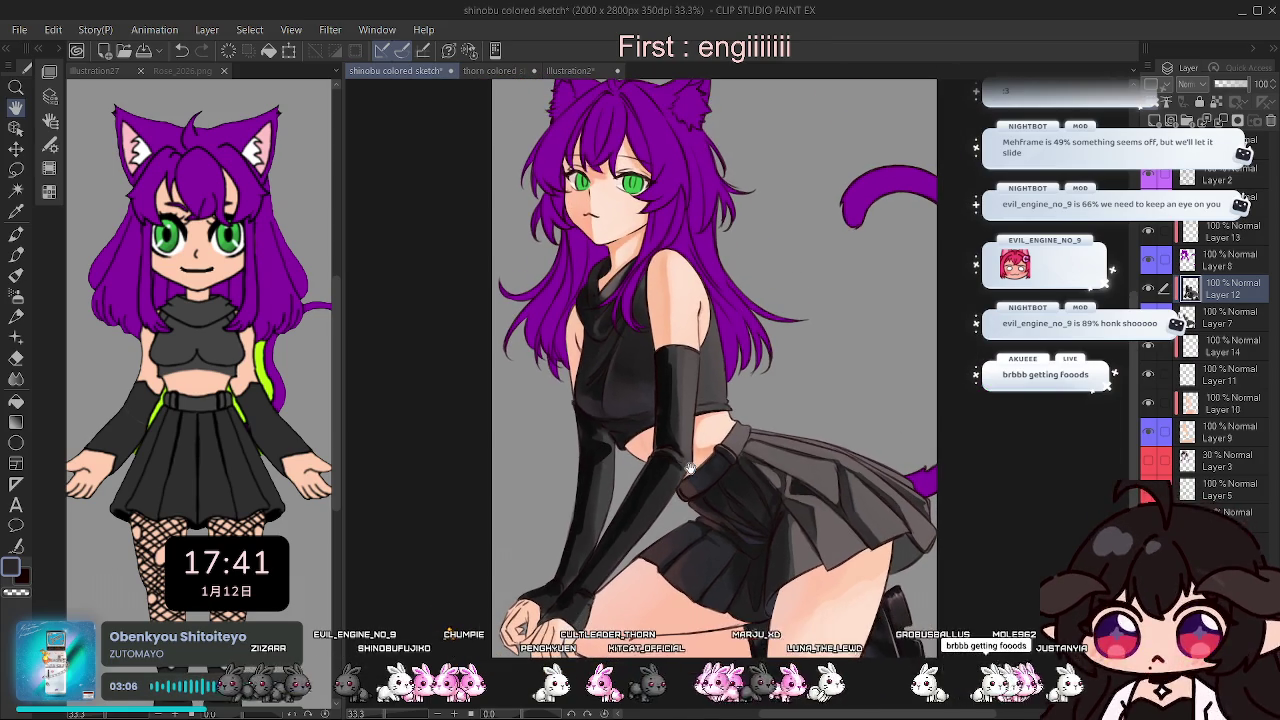
drag(691, 461, 690, 500)
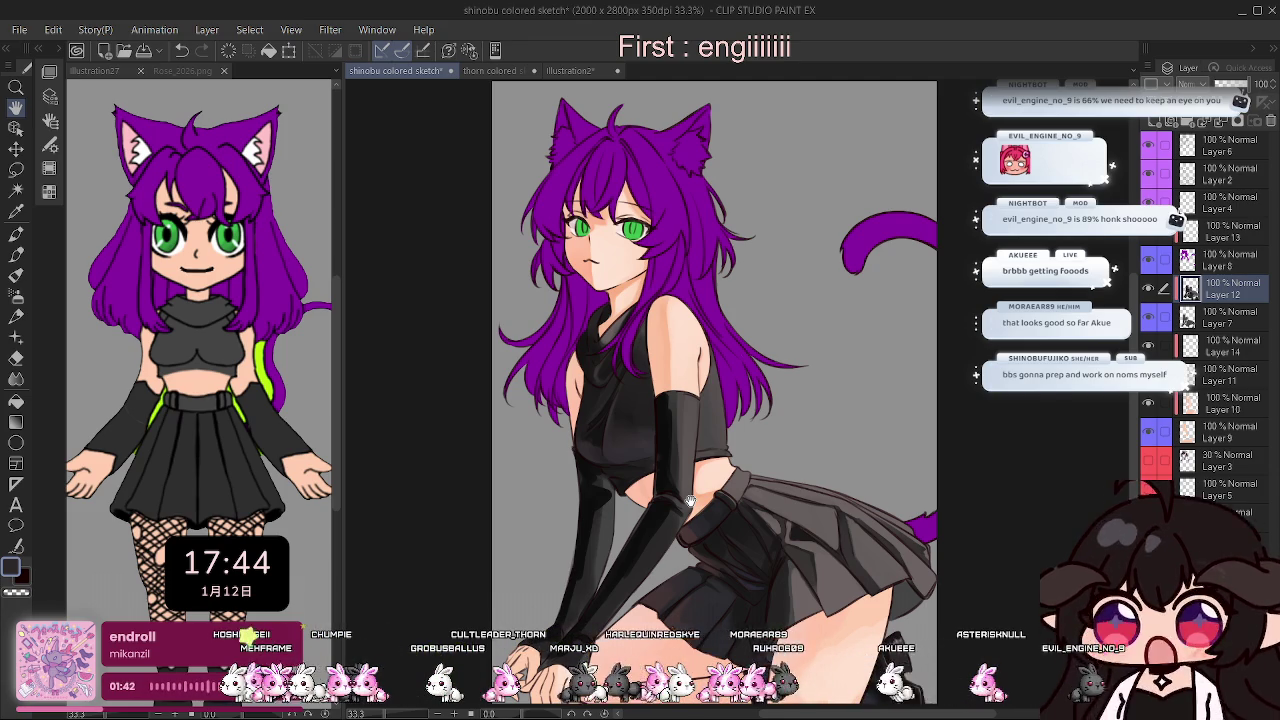
drag(1220, 288, 1216, 468)
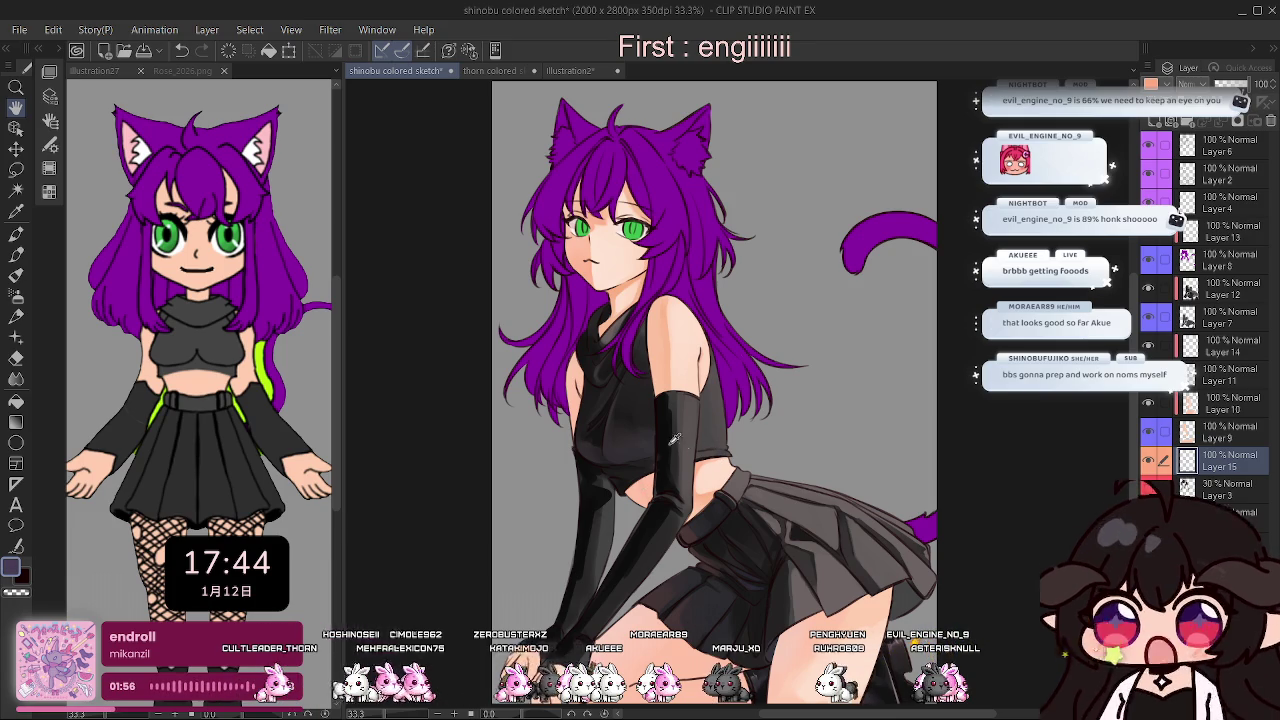
Fill the background dark purple and drag a gradient so it lightens toward the bottom.
click(16, 402)
click(716, 606)
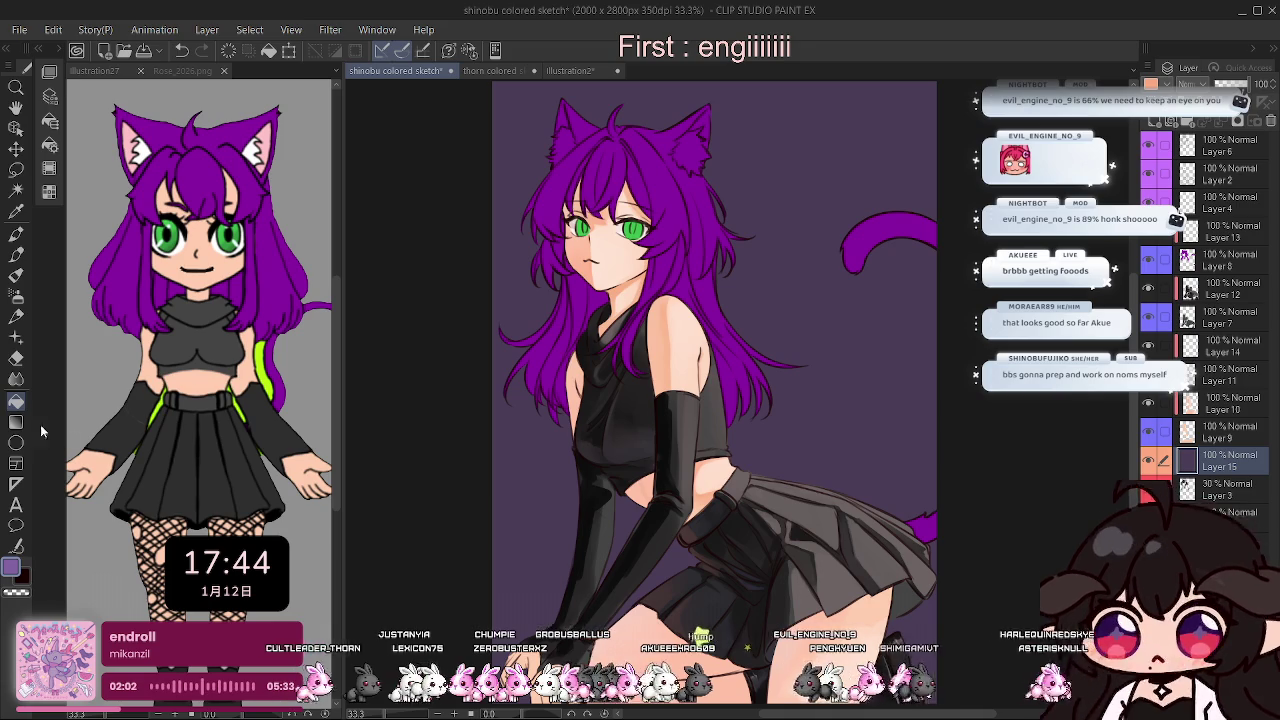
scroll(690, 521, down, 2)
drag(688, 520, 688, 300)
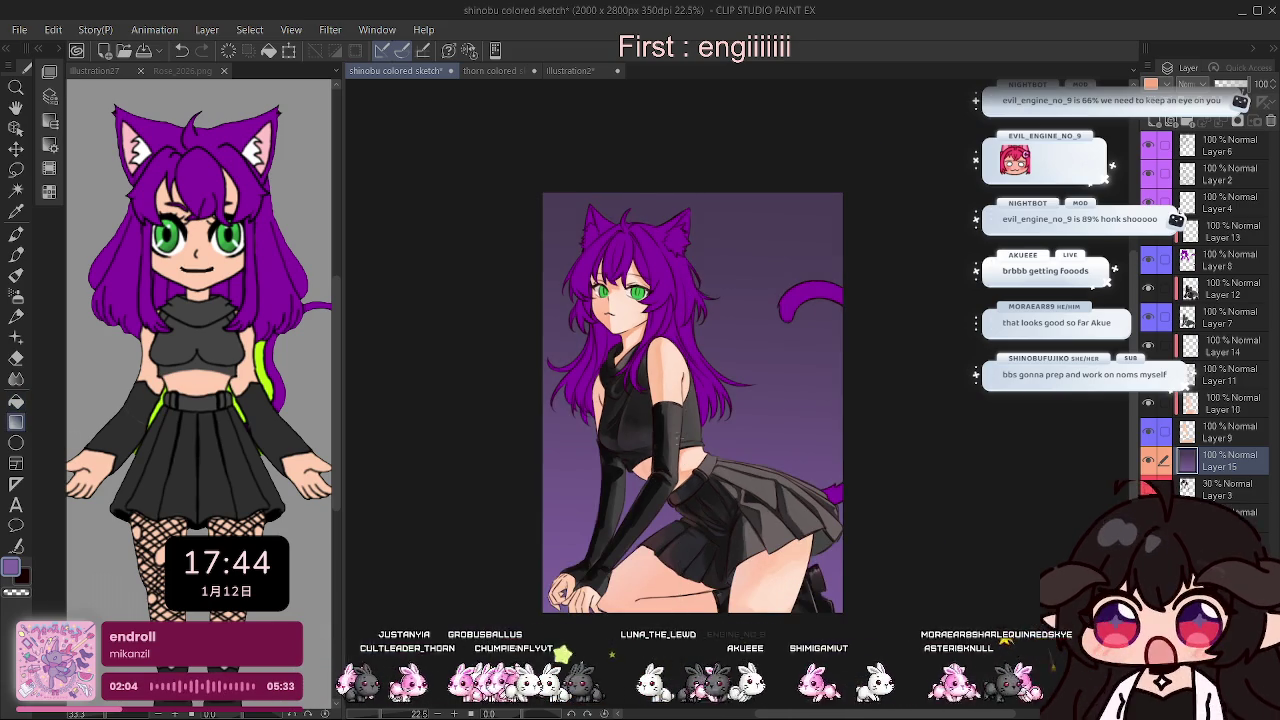
scroll(741, 486, up, 2)
scroll(741, 488, up, 1)
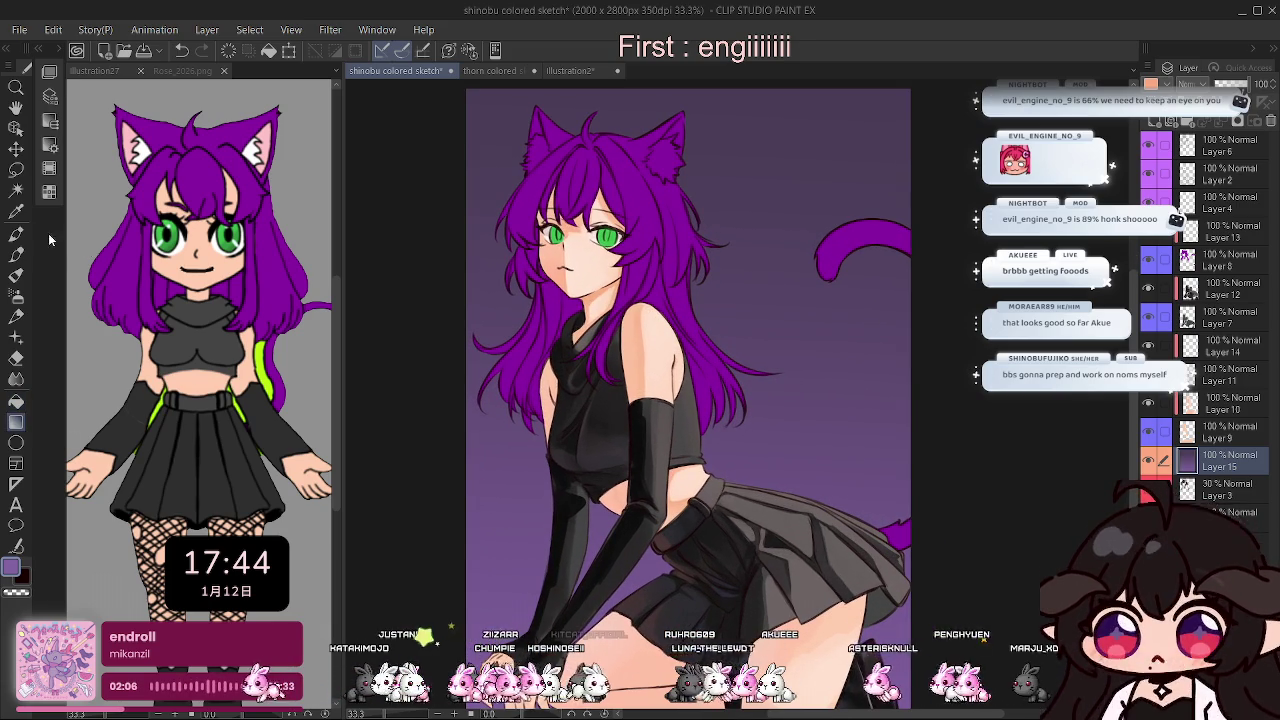
key(p)
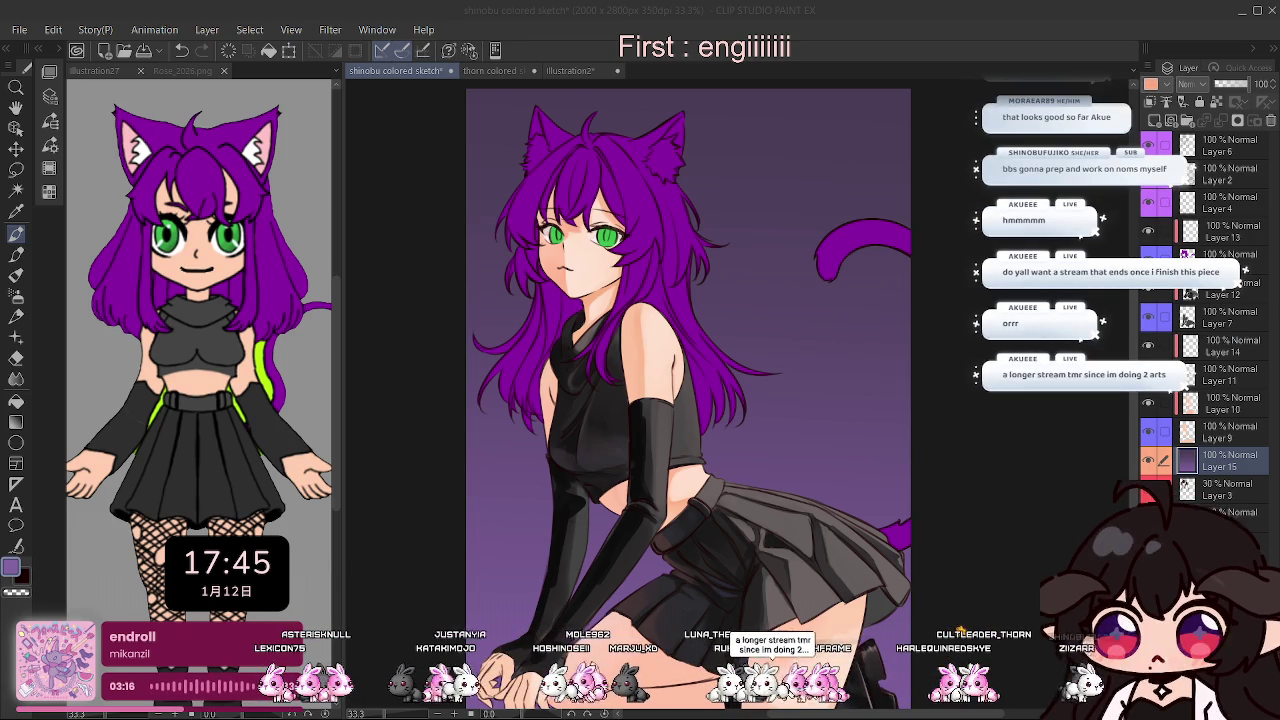
Save the 'shinobu colored sketch' file with Ctrl+S.
click(58, 148)
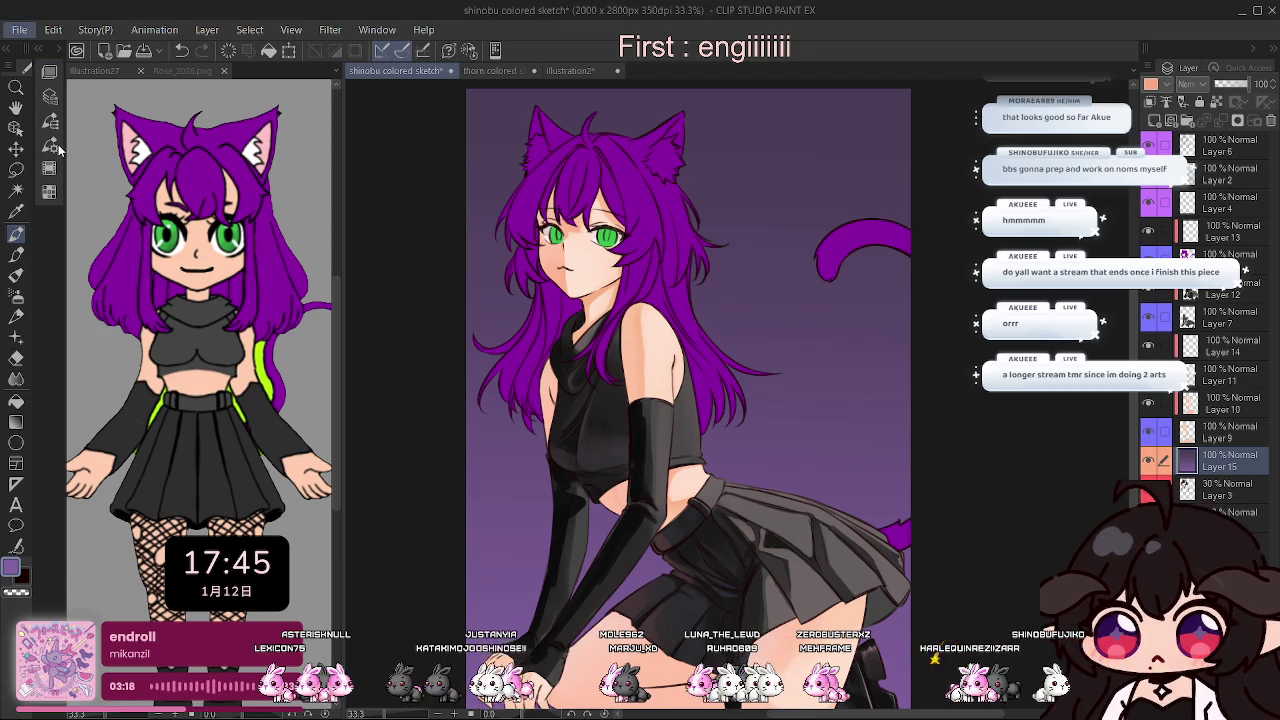
key(ctrl+s)
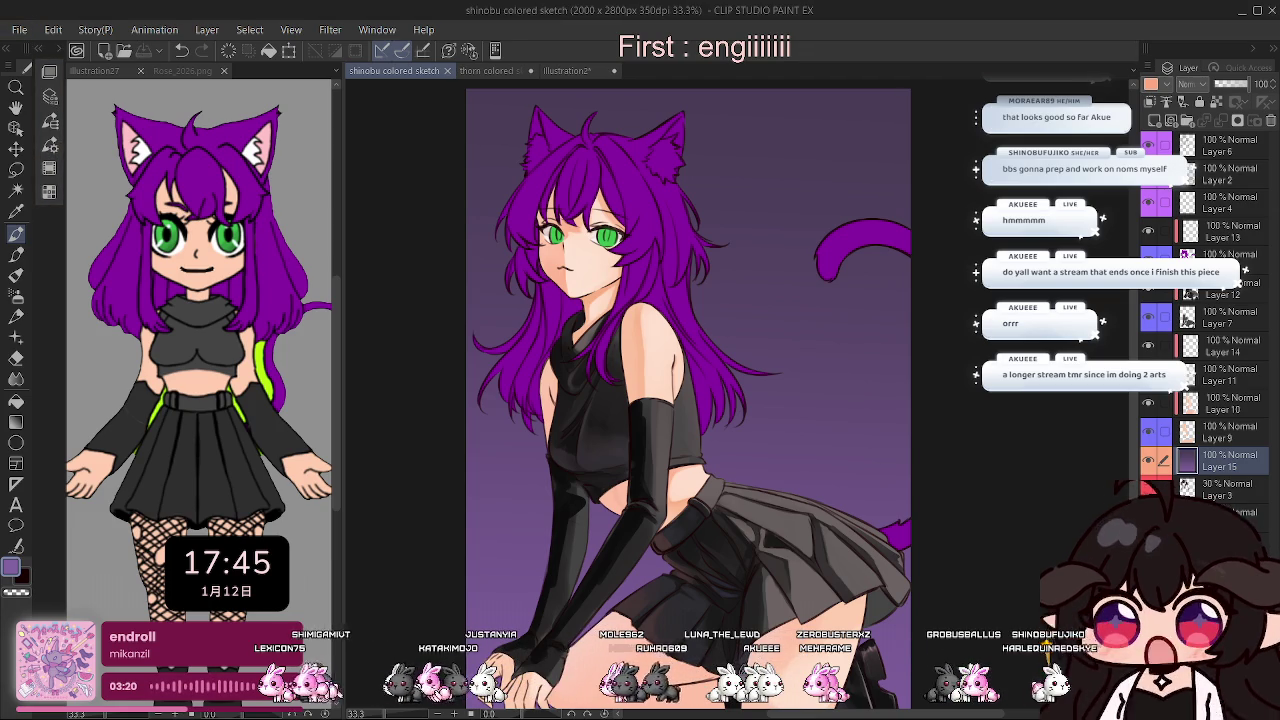
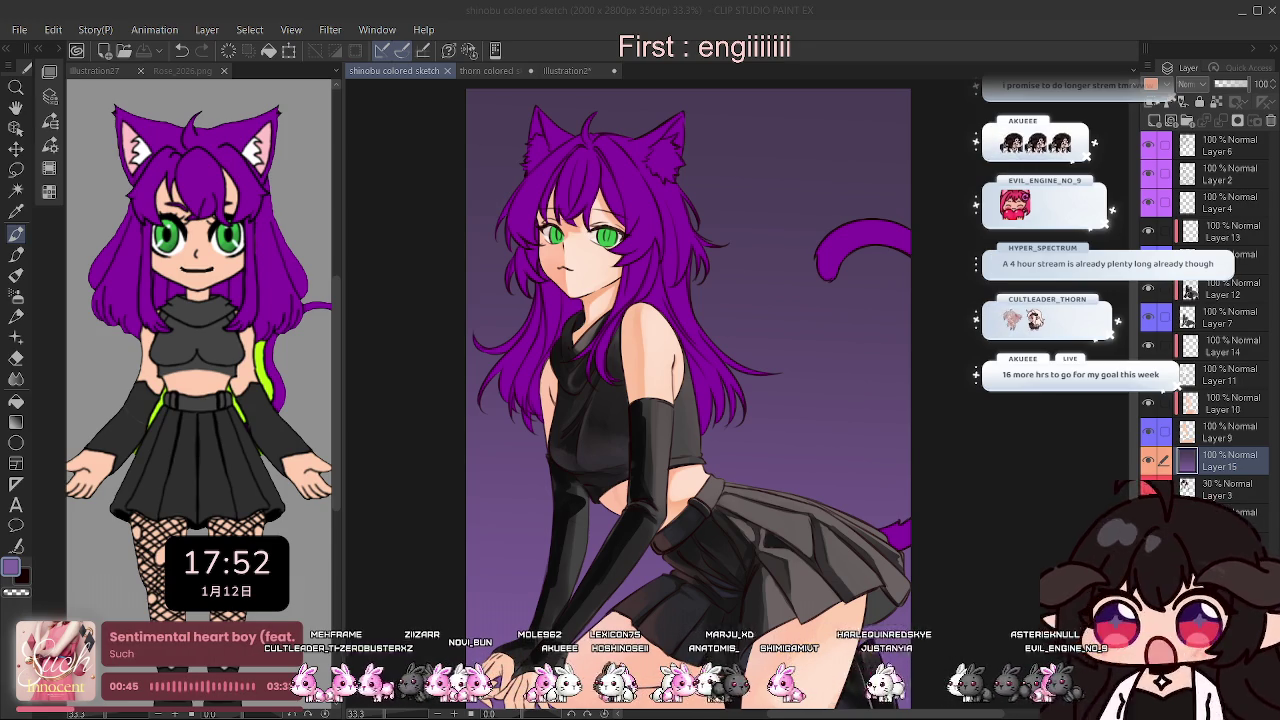
Toggle Layer 9's visibility to compare the shading, then make Layer 12 active.
click(1151, 436)
click(1151, 436)
click(1151, 436)
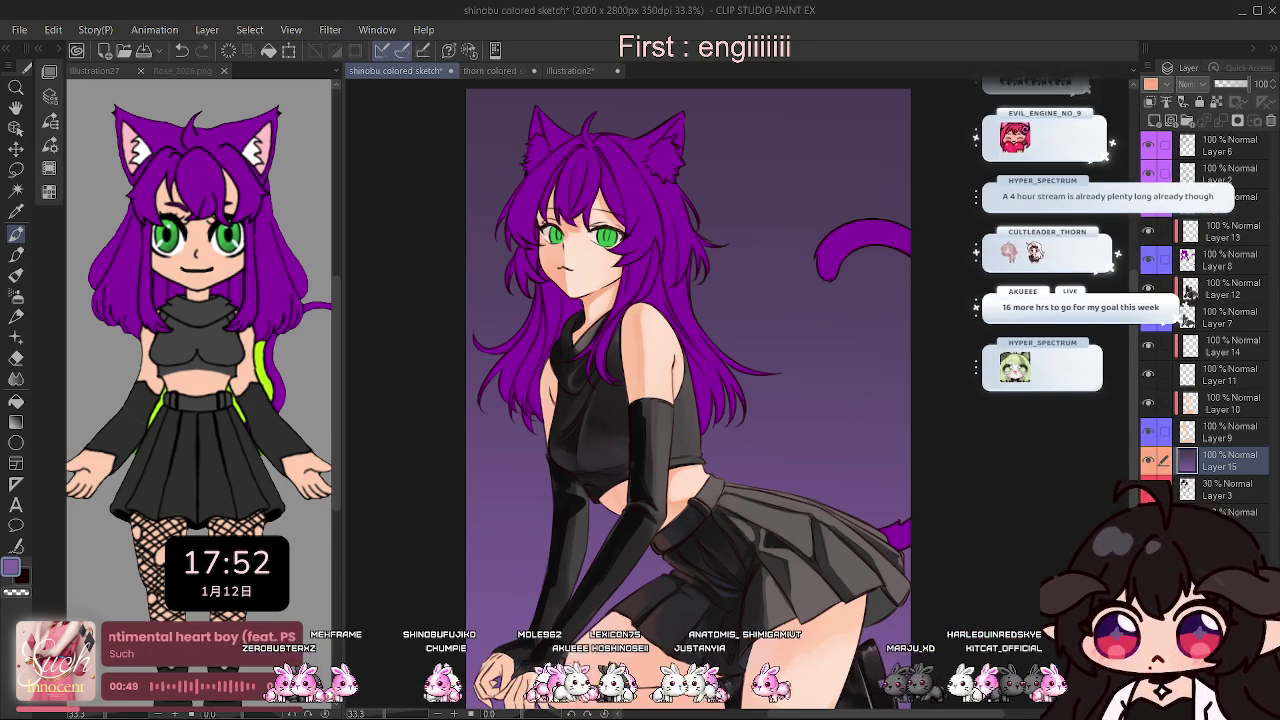
click(1190, 290)
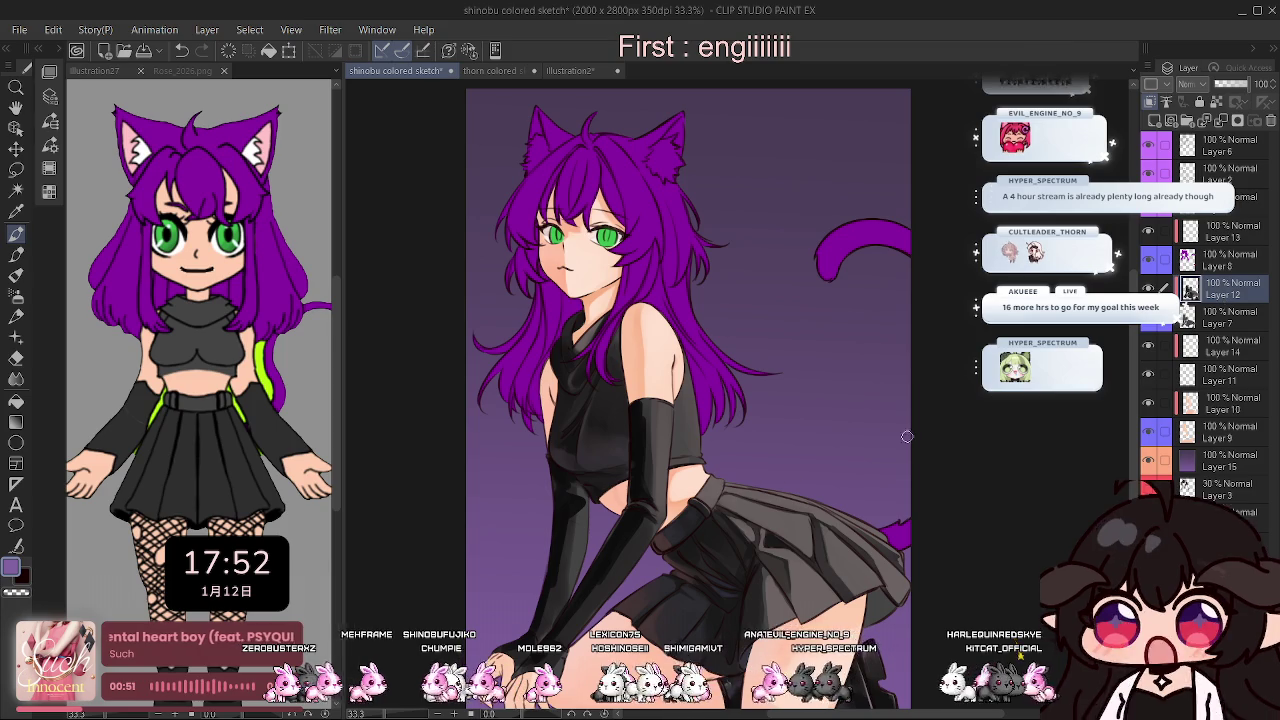
Zoom in on the black arm glove, enlarge the brush, and view the canvas mirrored.
scroll(671, 444, up, 1)
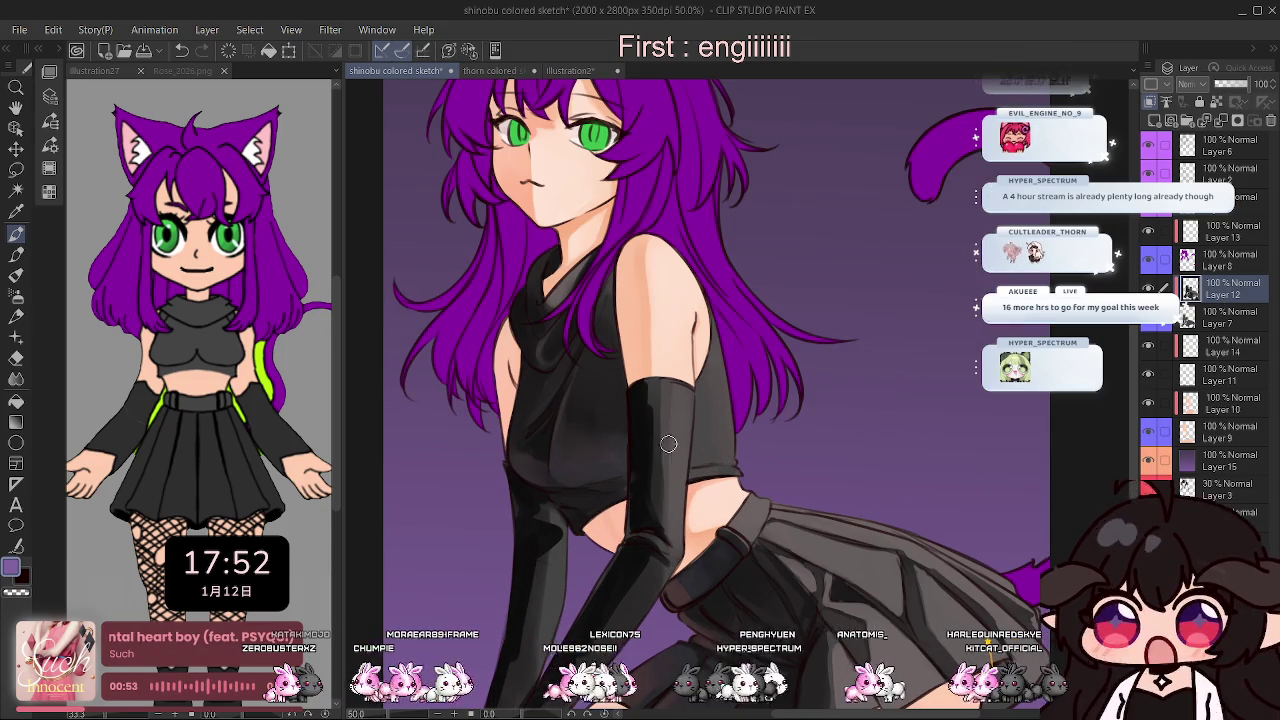
scroll(671, 444, up, 1)
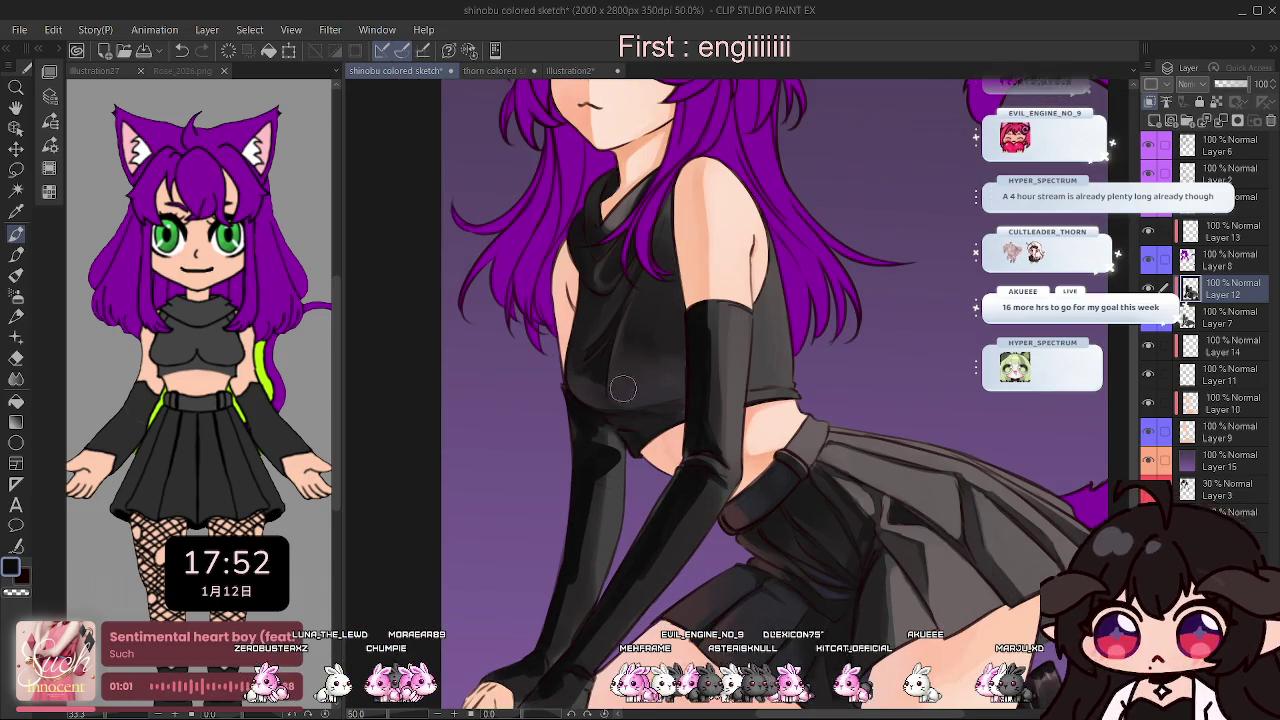
scroll(698, 305, up, 1)
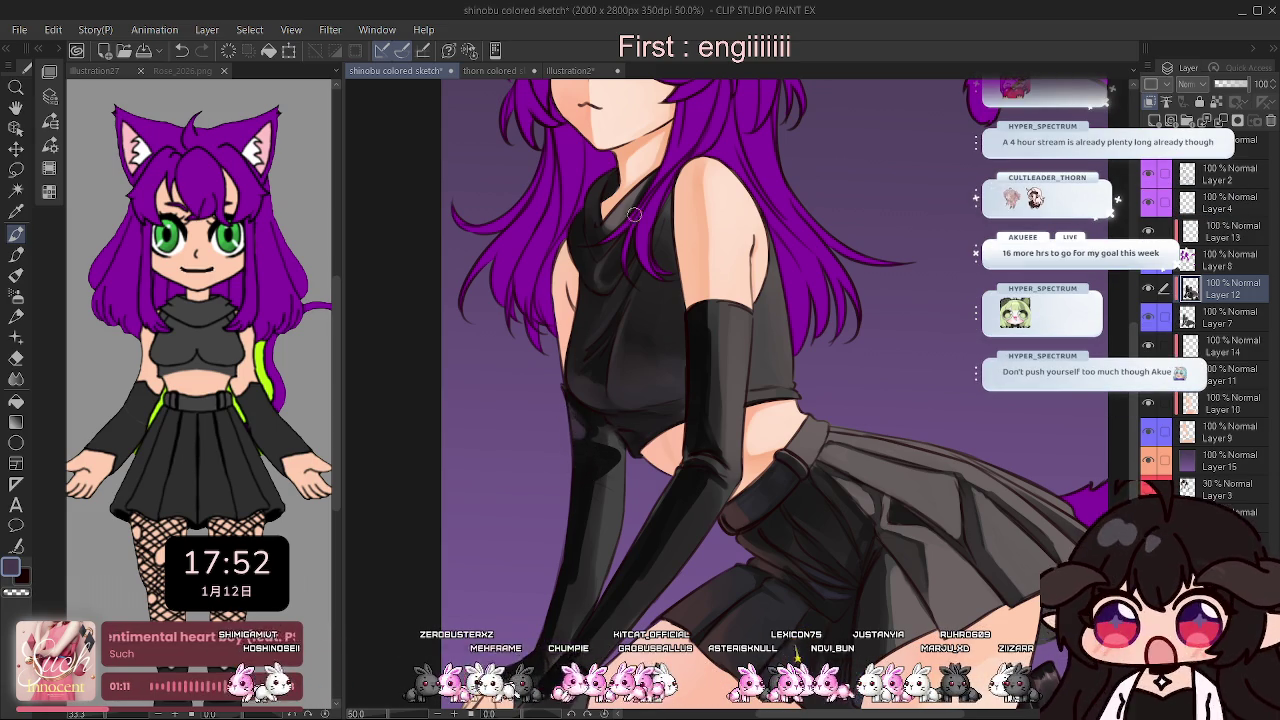
scroll(636, 216, down, 2)
scroll(594, 478, up, 2)
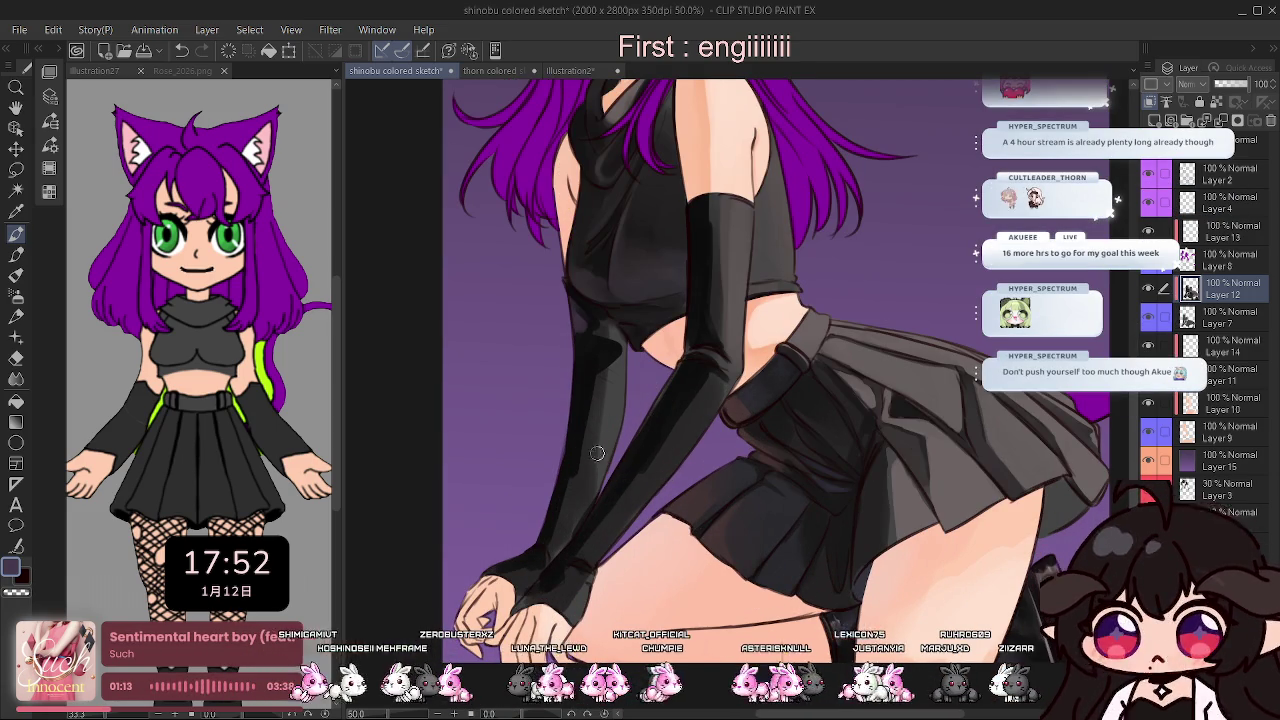
key(bracketright)
key(bracketright)
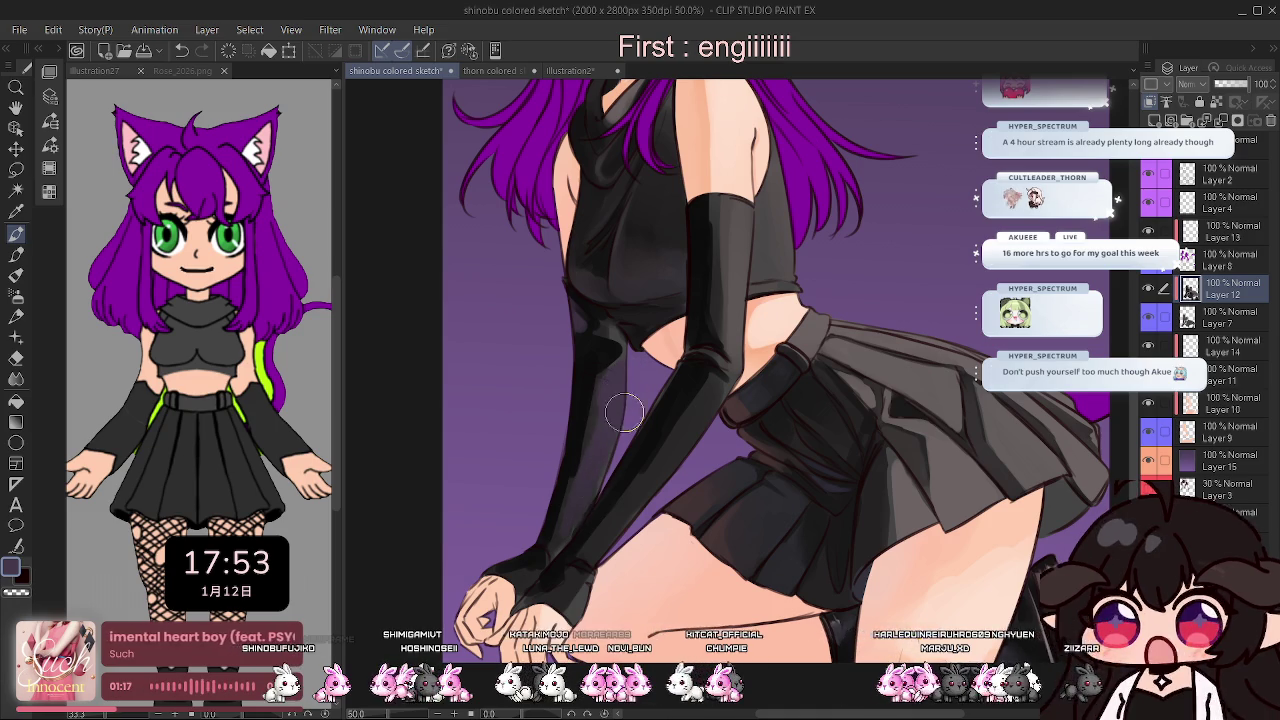
key(h)
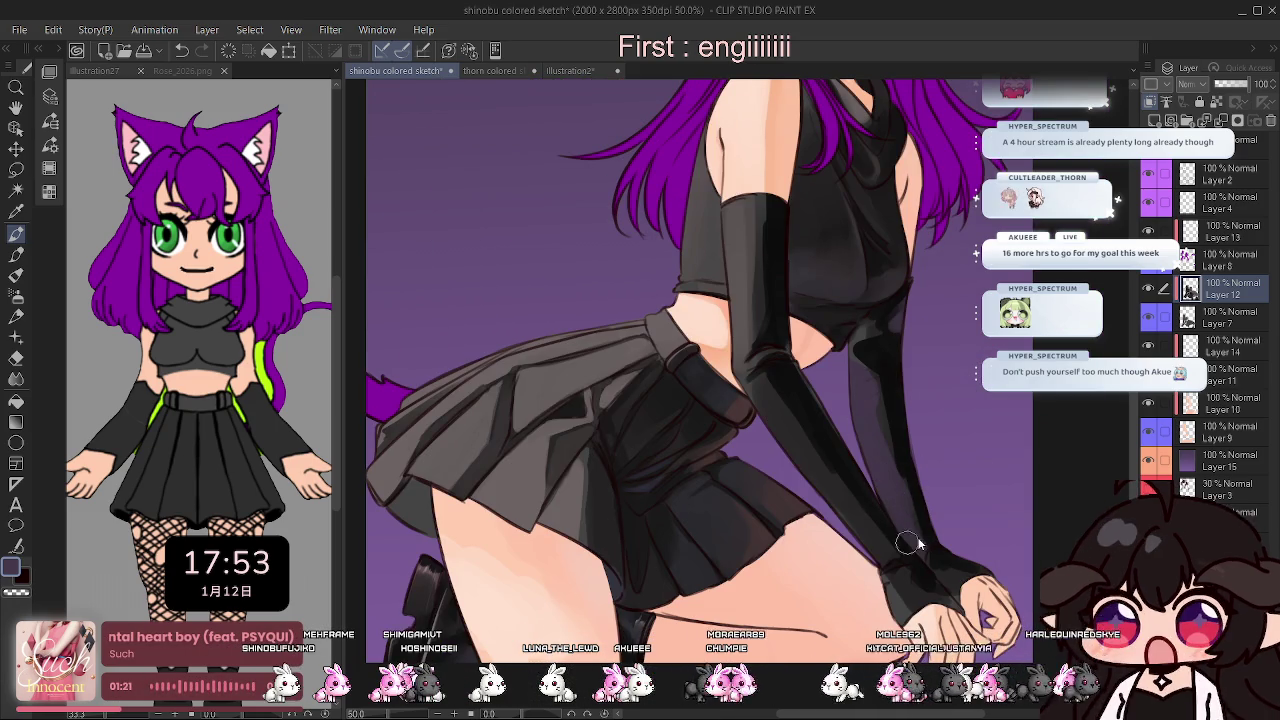
scroll(918, 545, up, 4)
scroll(878, 492, down, 2)
scroll(808, 411, down, 4)
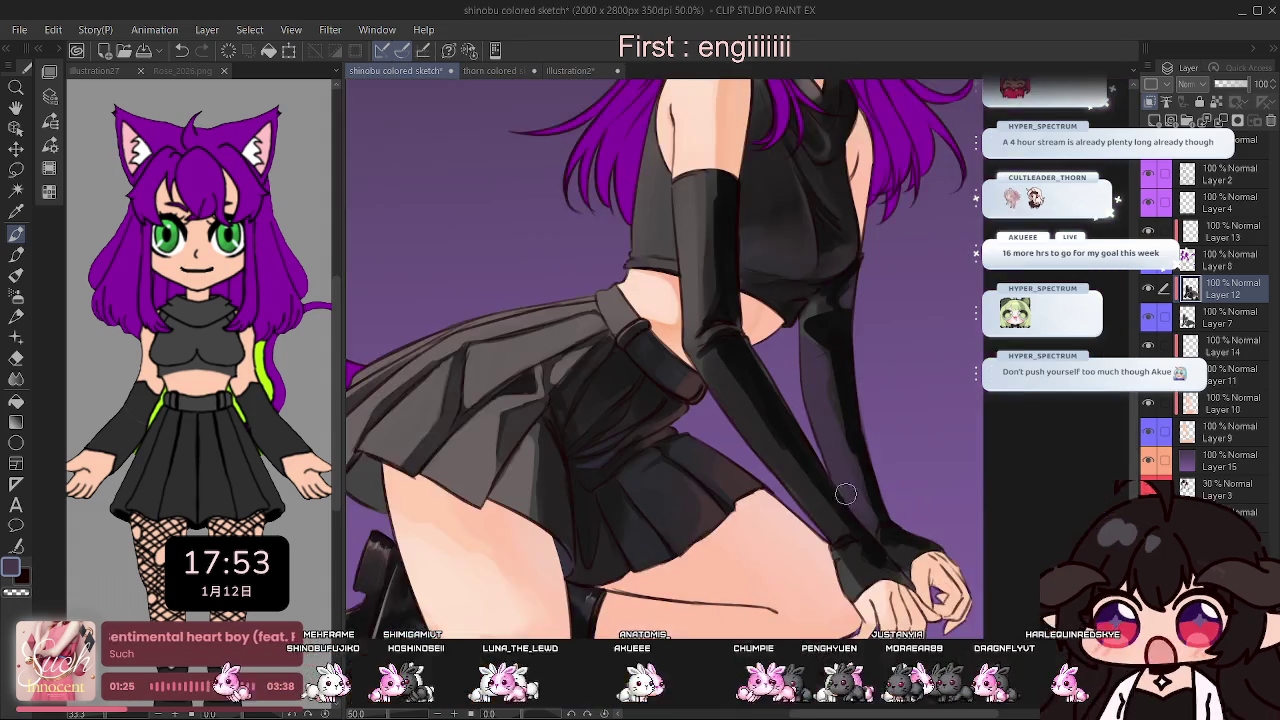
scroll(815, 390, up, 1)
scroll(820, 365, up, 1)
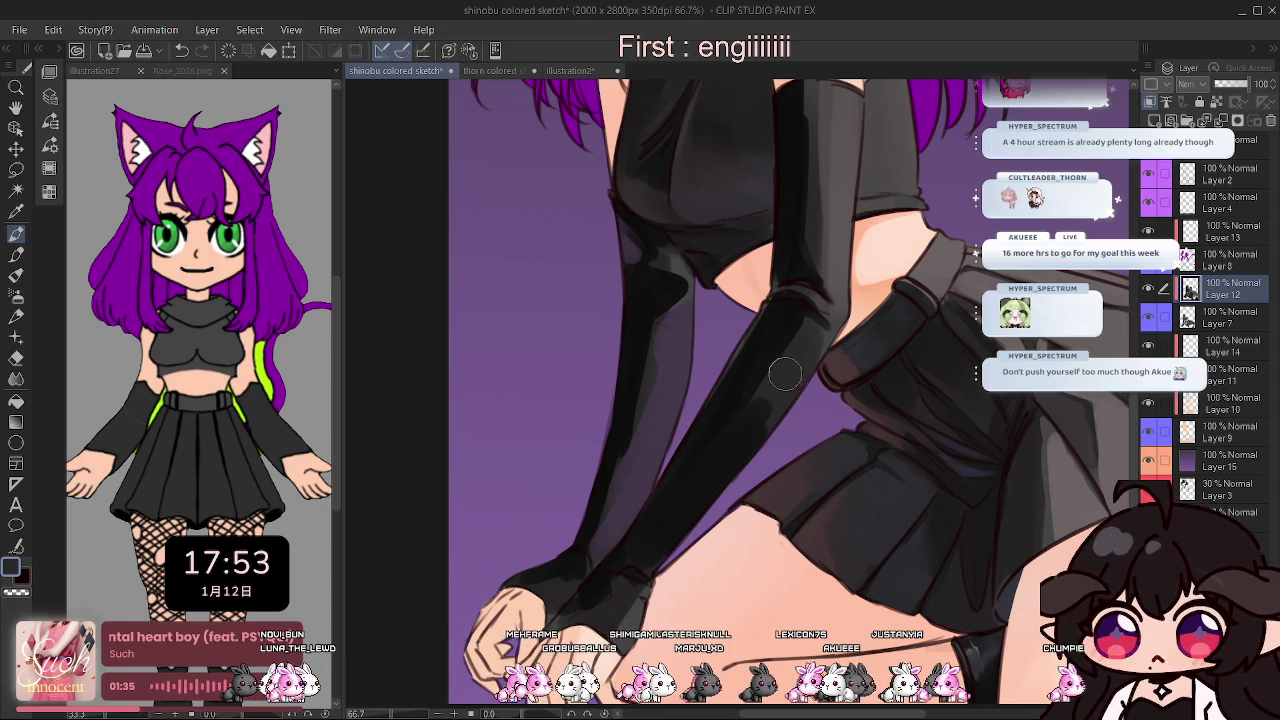
Shrink the brush for detail, check the arm mirrored, and return to the pen.
key(bracketright)
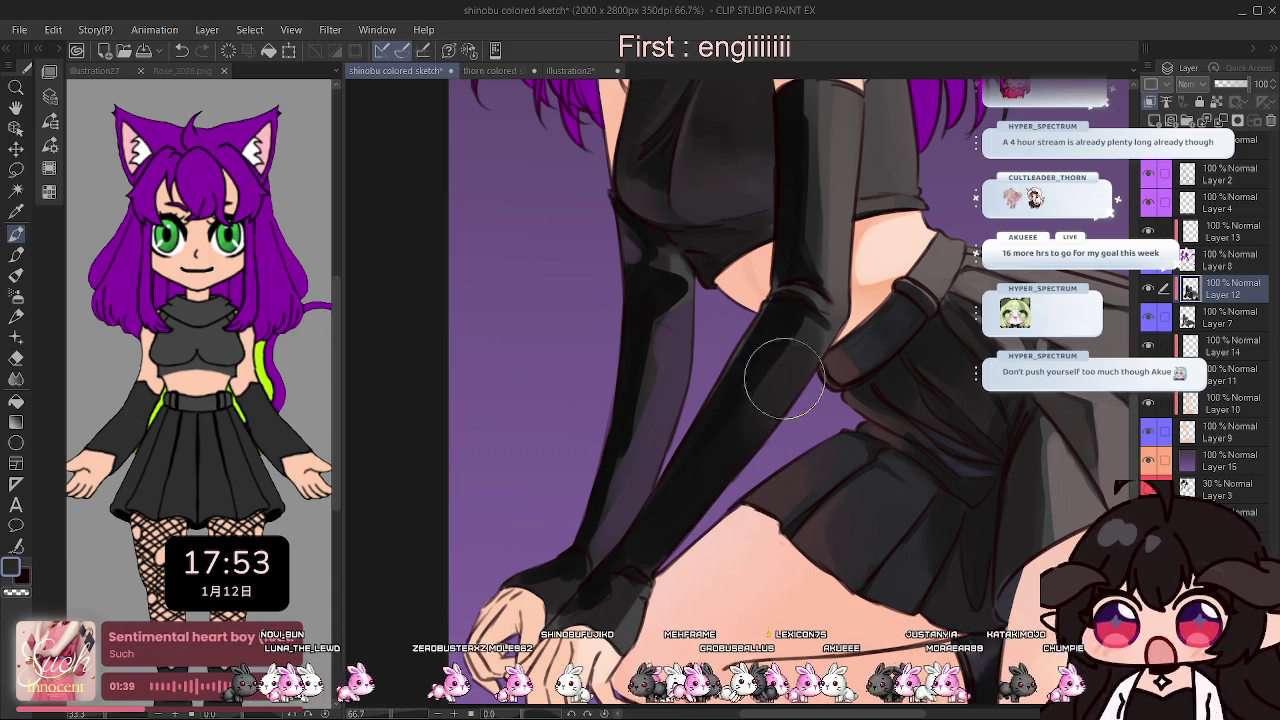
key(bracketleft)
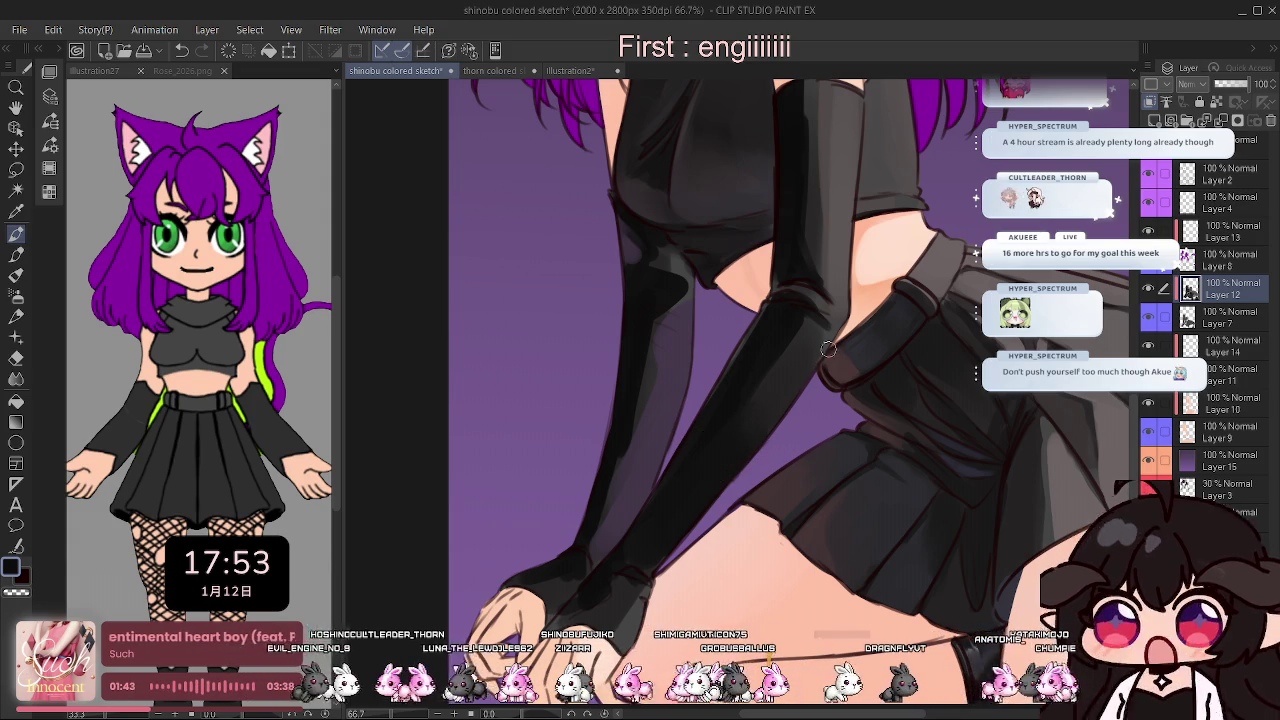
key(h)
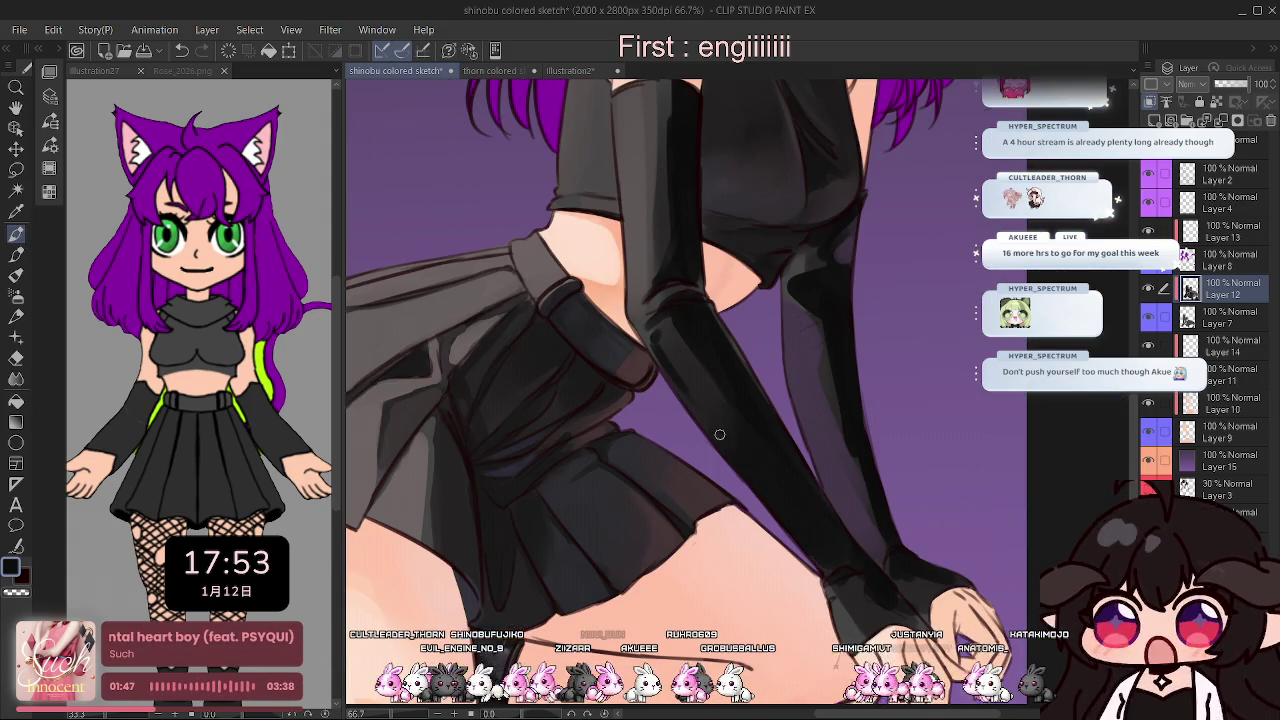
key(h)
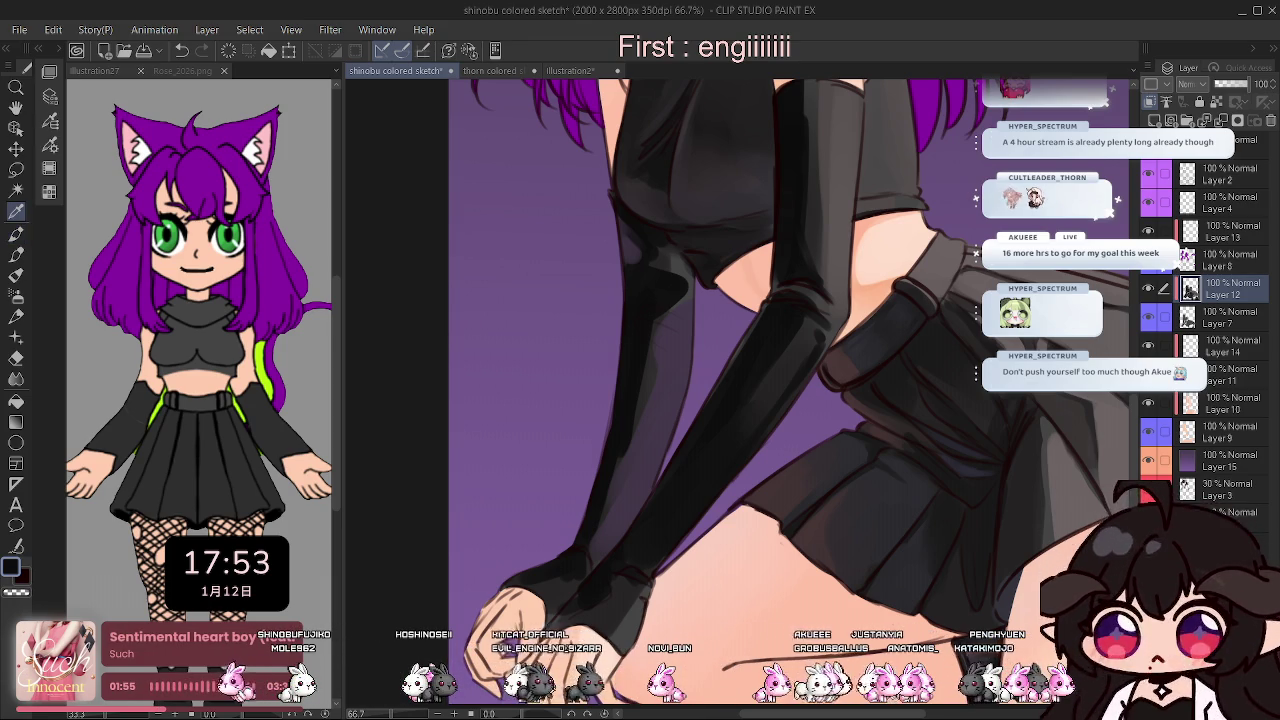
key(p)
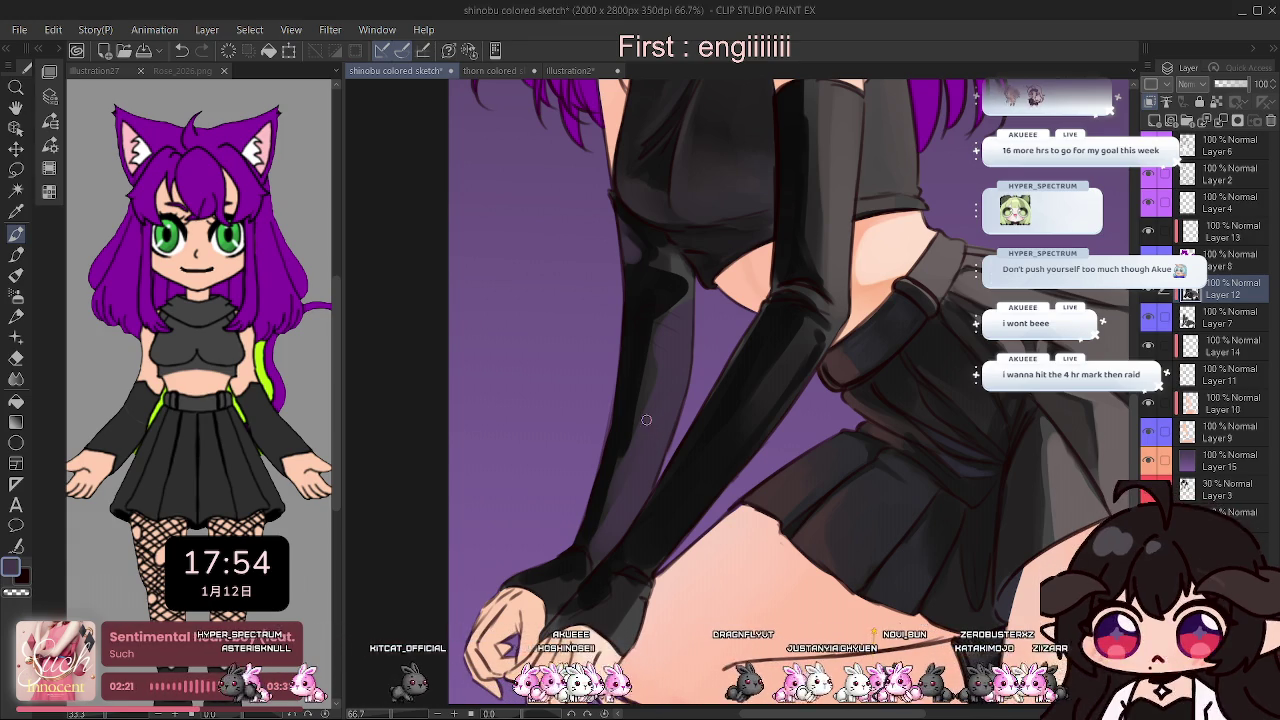
Paint a thin lighter highlight stroke along the glossy black glove.
drag(726, 418, 748, 358)
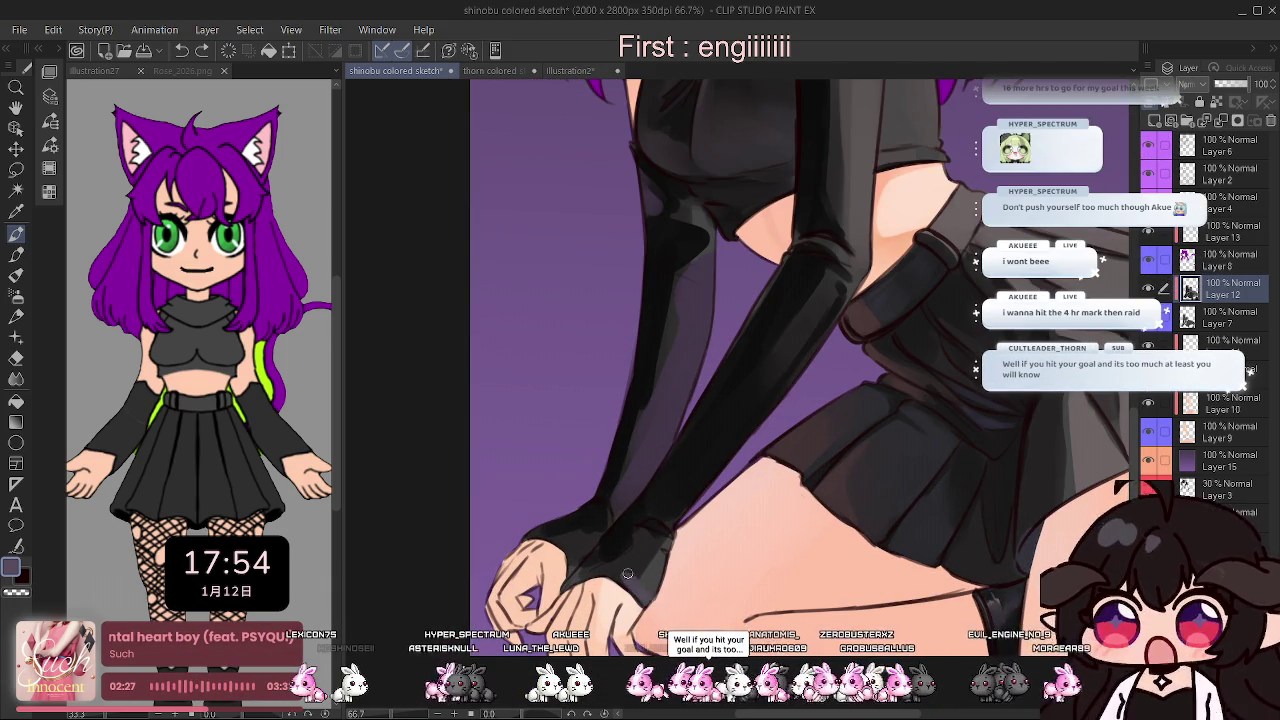
drag(644, 554, 642, 532)
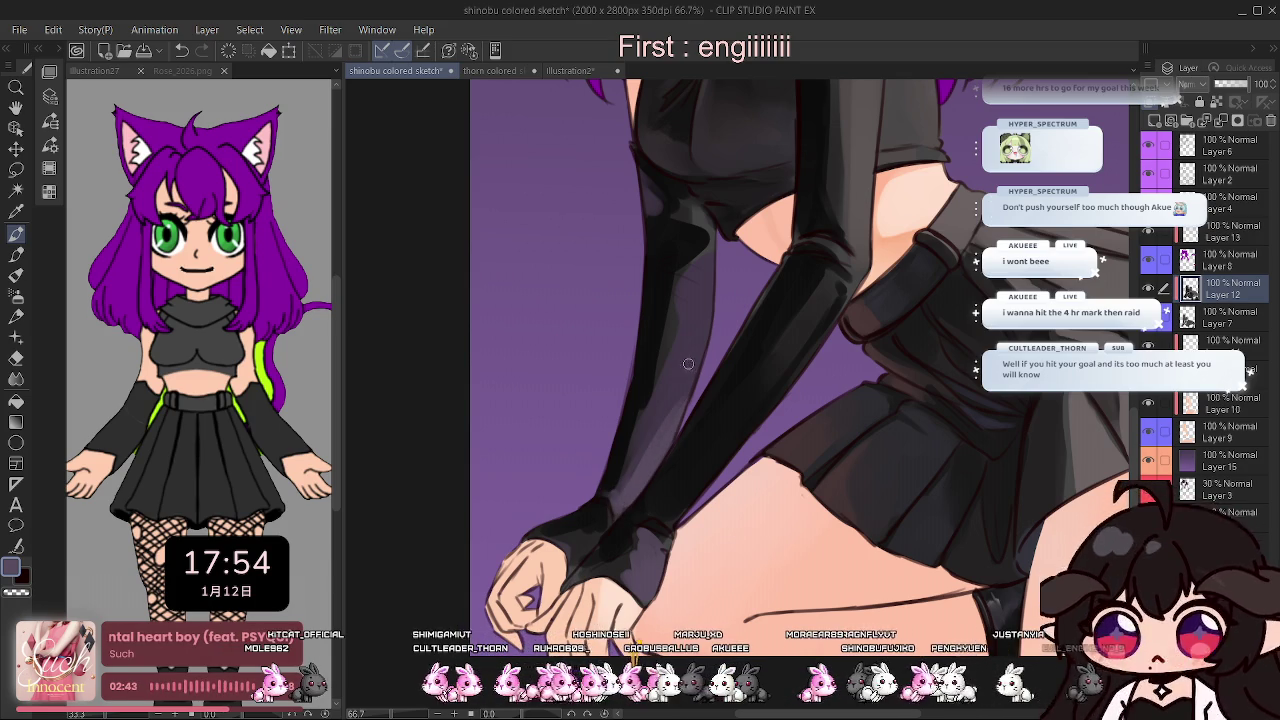
key(bracketright)
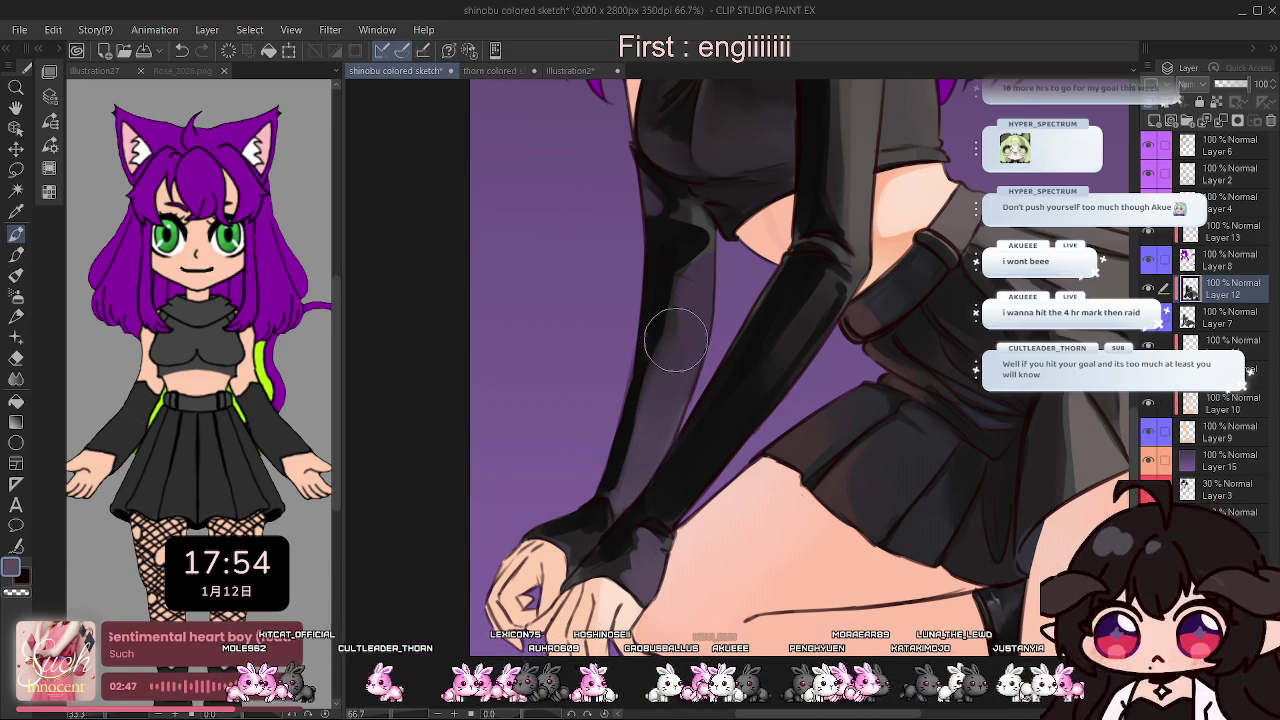
scroll(670, 520, down, 1)
scroll(670, 530, down, 1)
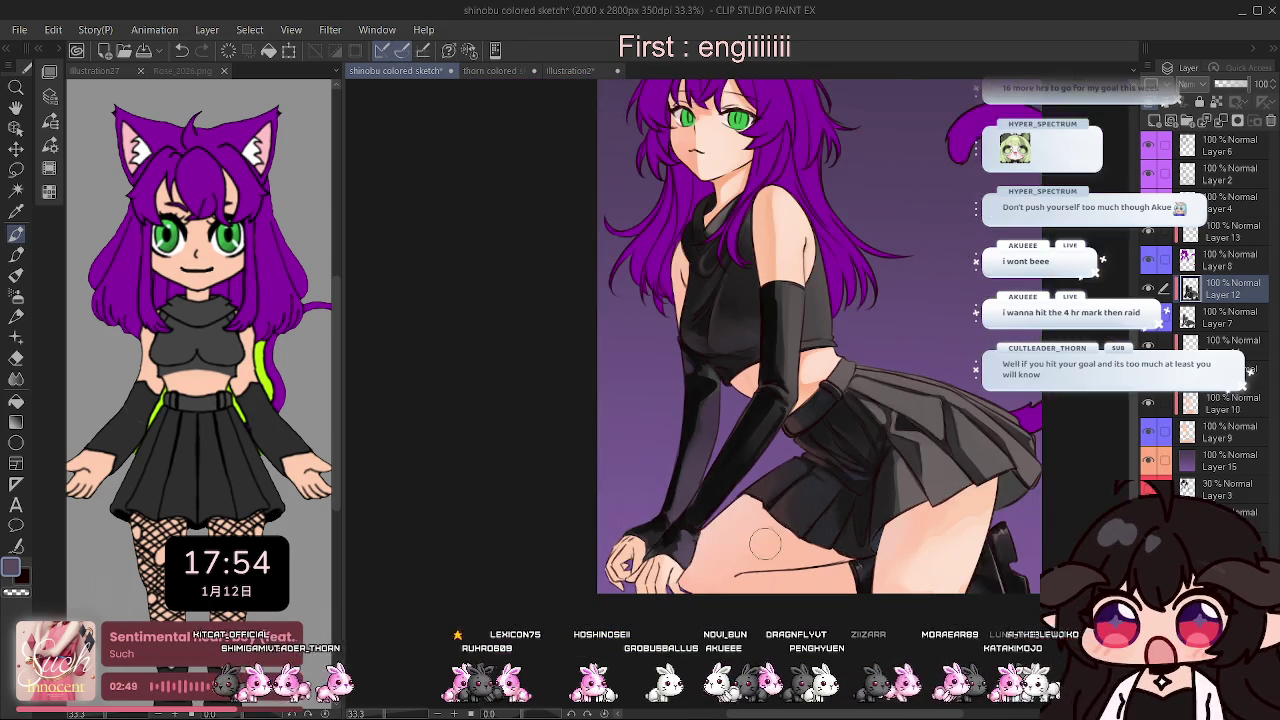
Flip the canvas view horizontally to review the torso, gloves and pleated skirt.
scroll(826, 337, up, 1)
key(h)
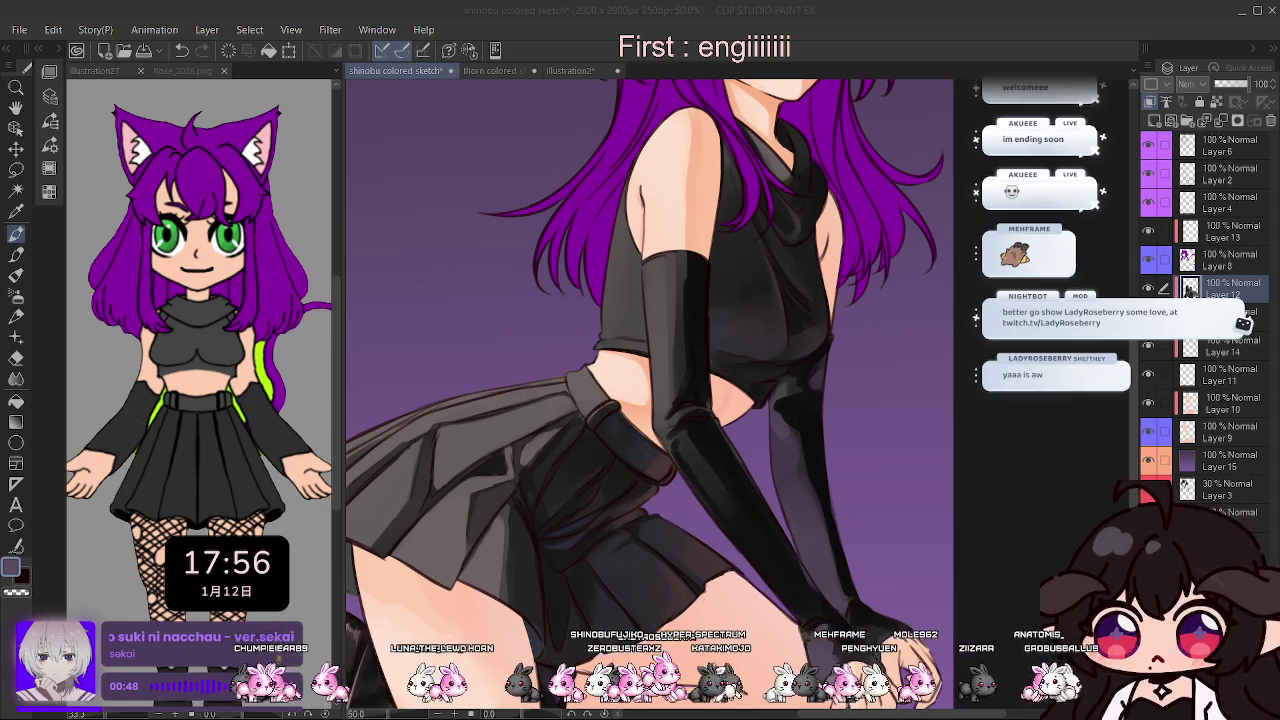
drag(645, 300, 760, 300)
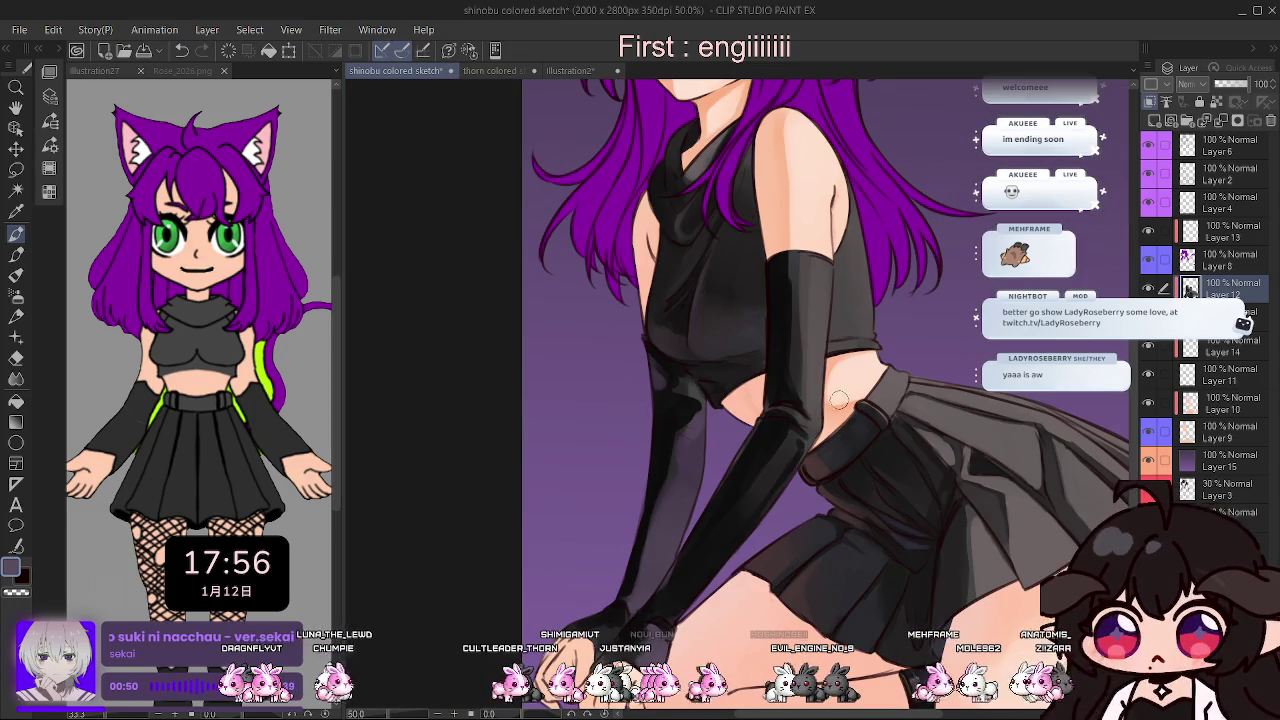
scroll(760, 300, down, 2)
scroll(781, 340, up, 2)
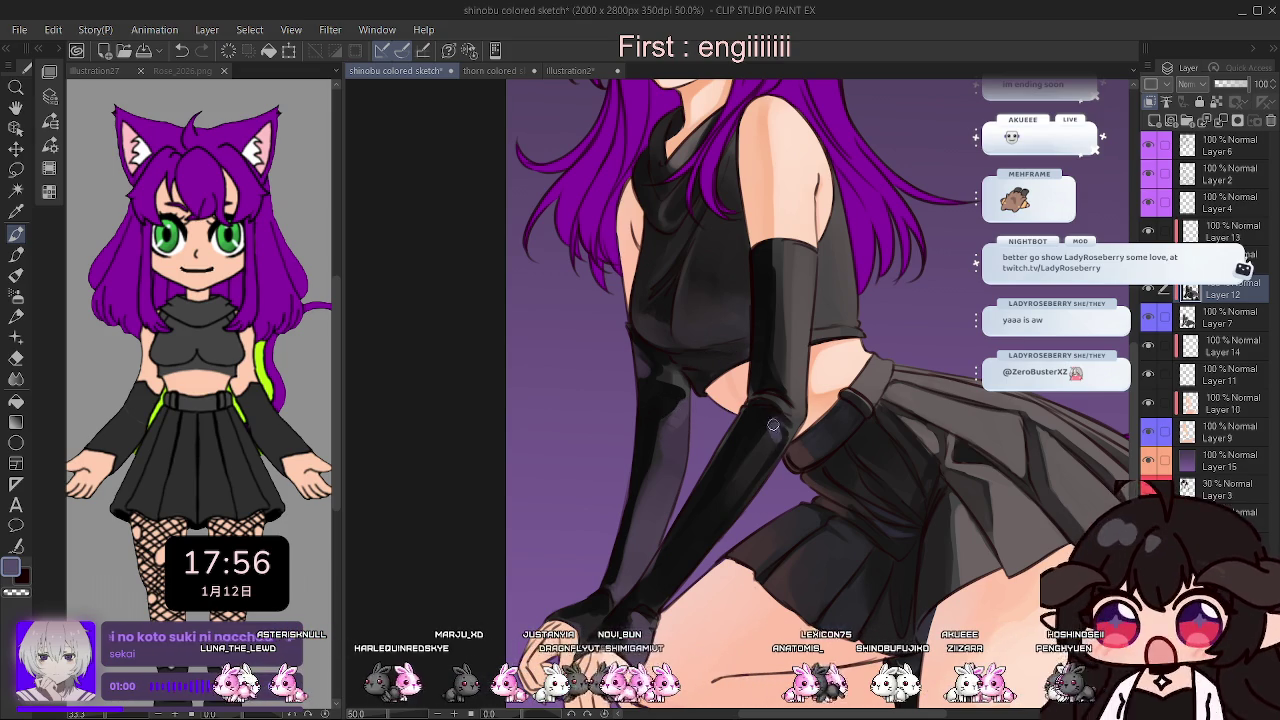
key(h)
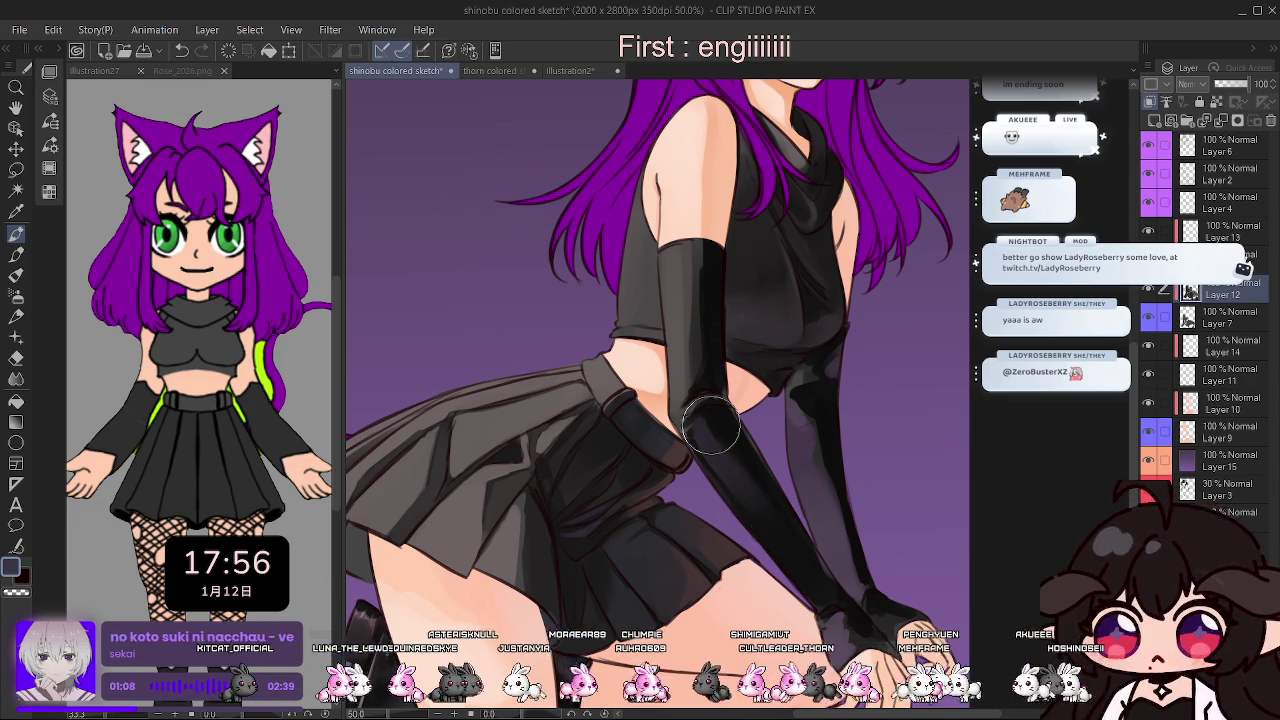
key(h)
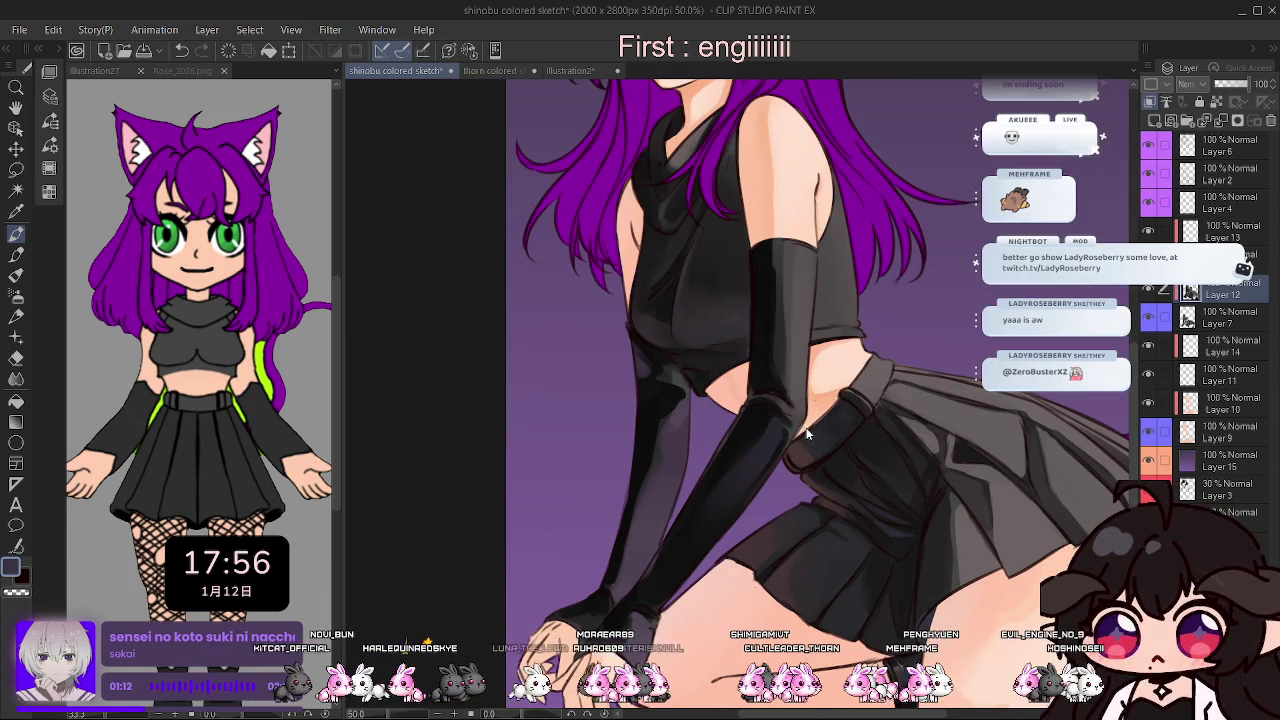
scroll(800, 387, up, 1)
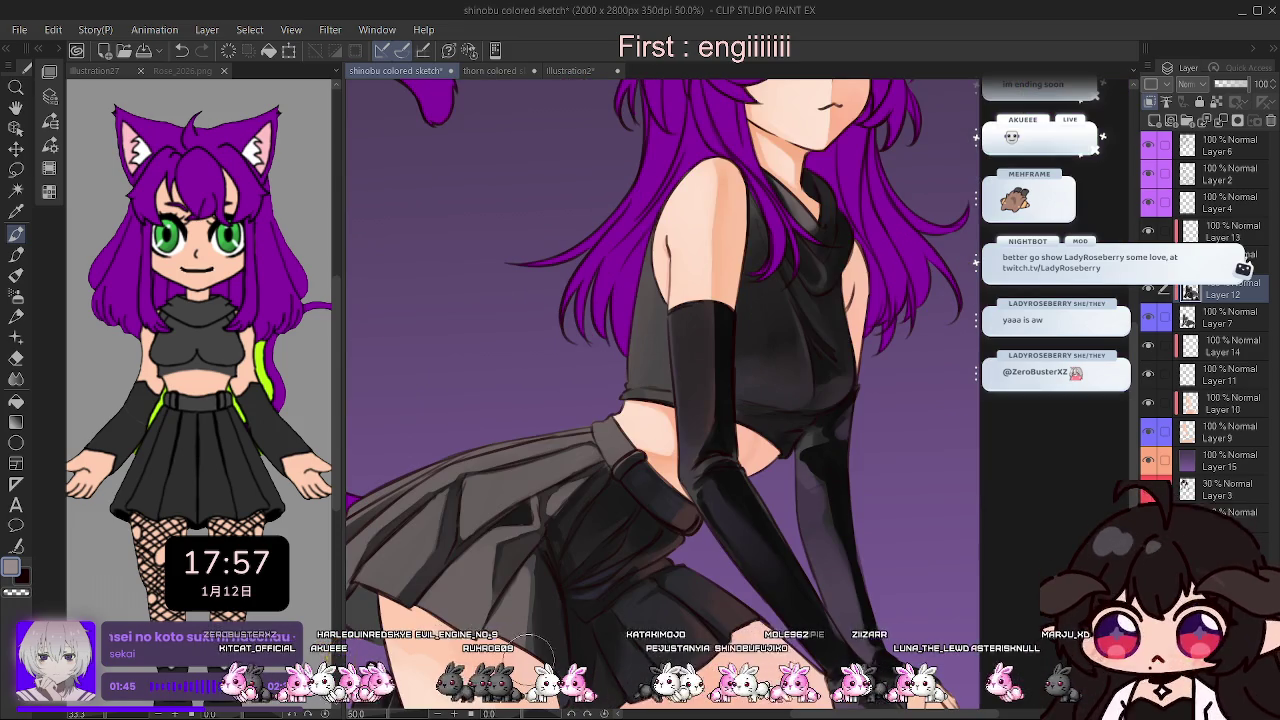
drag(630, 365, 607, 487)
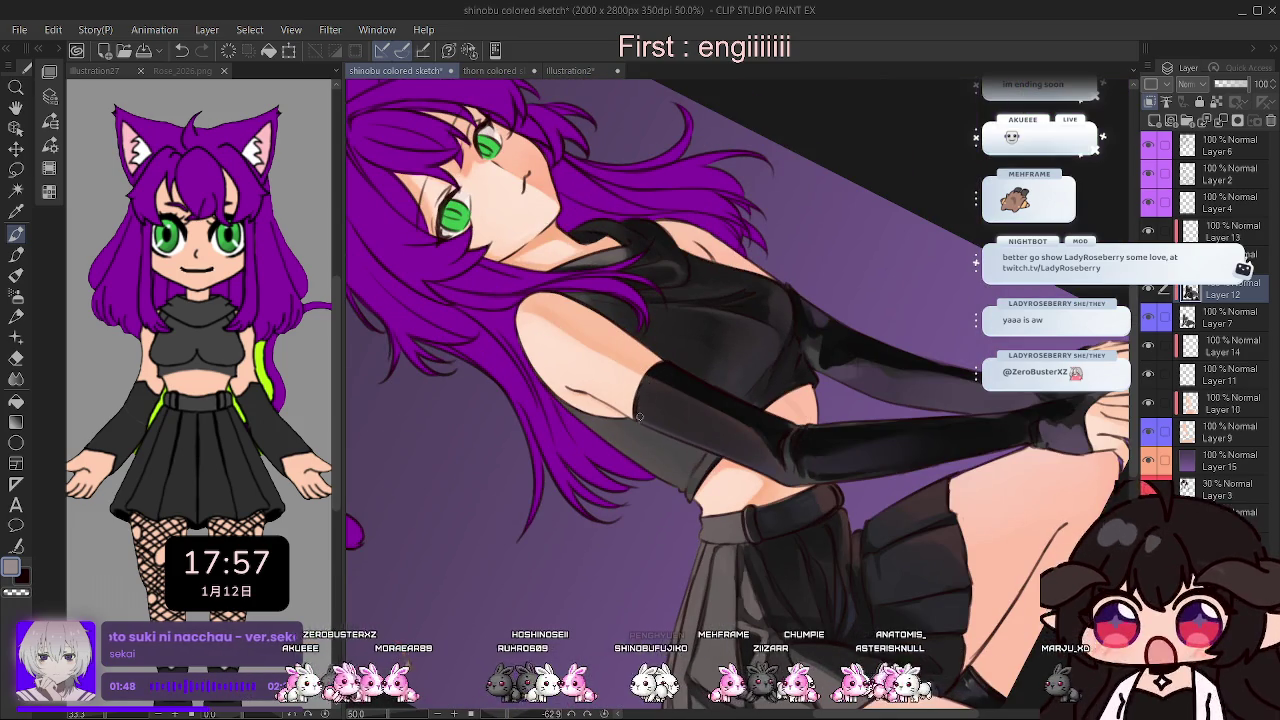
Paint a light highlight along the edge of the glove's cuff.
scroll(643, 390, up, 4)
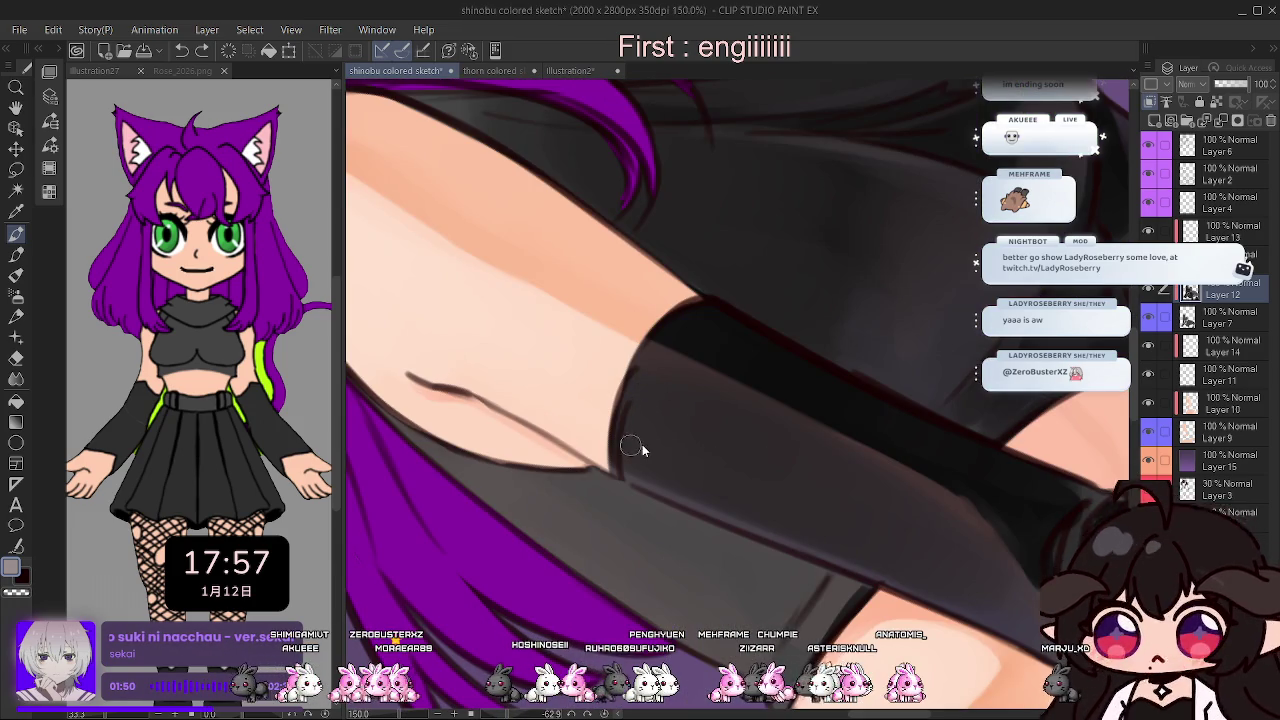
drag(612, 472, 678, 331)
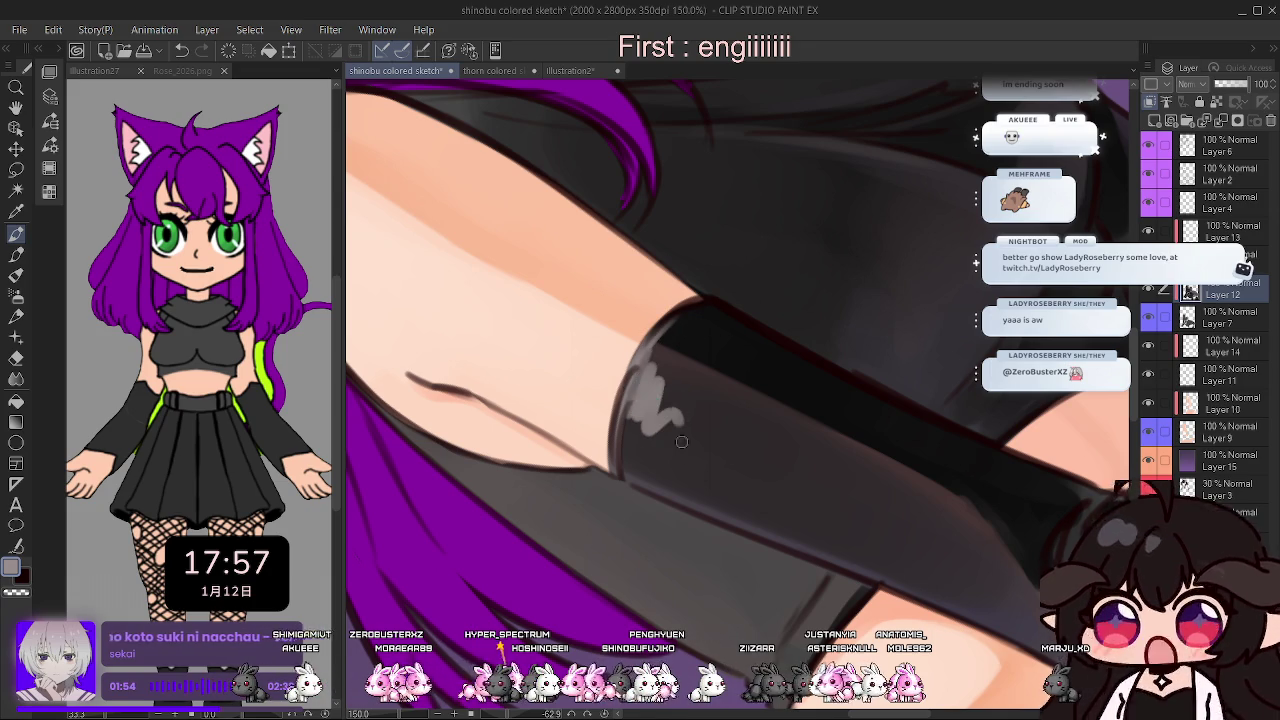
scroll(678, 417, down, 1)
scroll(816, 353, down, 1)
Rotate the arm upright and brighten the cuff with vertical highlight strokes.
mouse_move(816, 353)
mouse_down()
mouse_move(752, 293)
mouse_move(752, 470)
mouse_up()
drag(760, 262, 755, 515)
drag(755, 260, 750, 467)
drag(765, 295, 765, 390)
drag(750, 290, 750, 455)
mouse_move(747, 387)
mouse_down()
mouse_move(756, 298)
mouse_move(757, 401)
mouse_up()
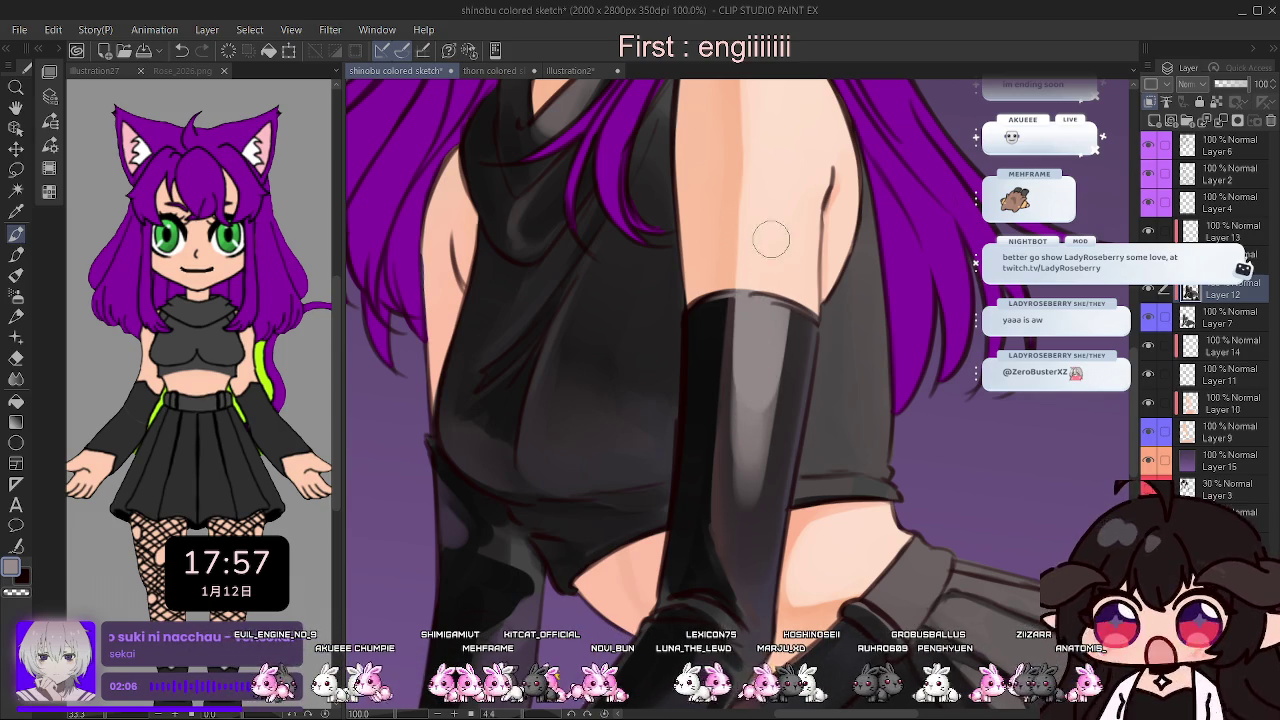
Flip the view back and forth and tilt the canvas to check the pose and arm.
scroll(785, 222, down, 1)
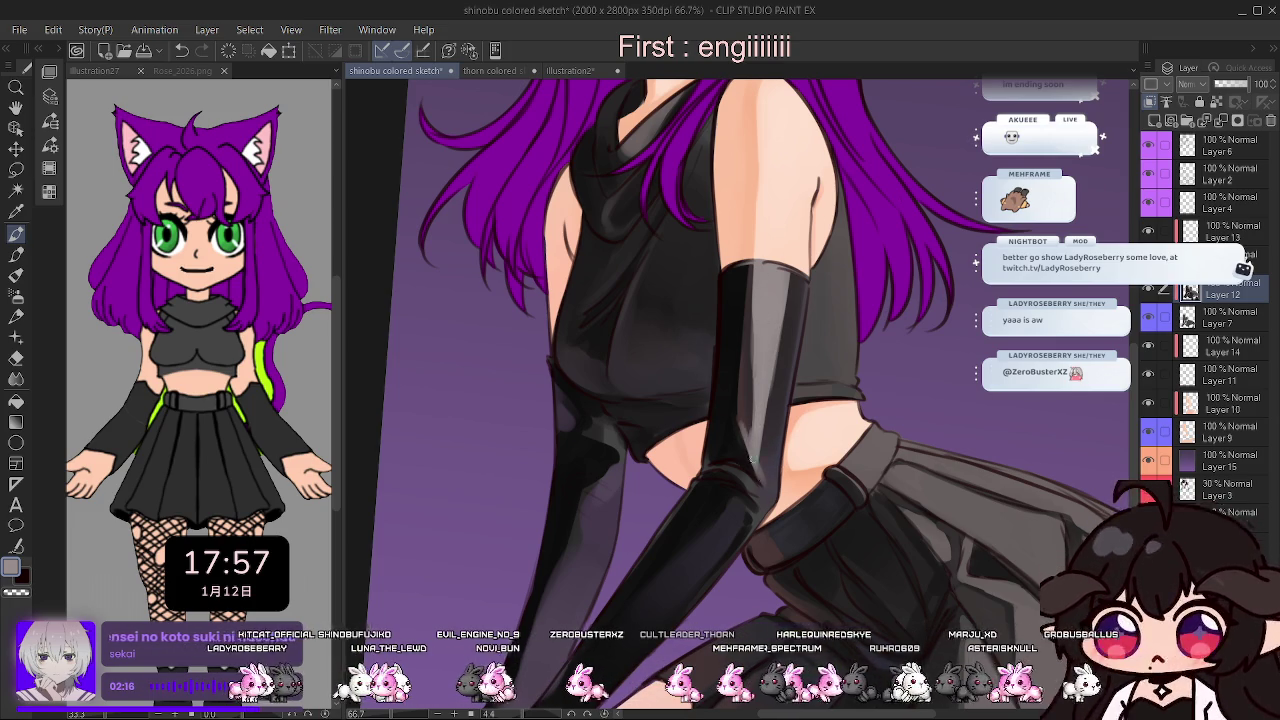
key(h)
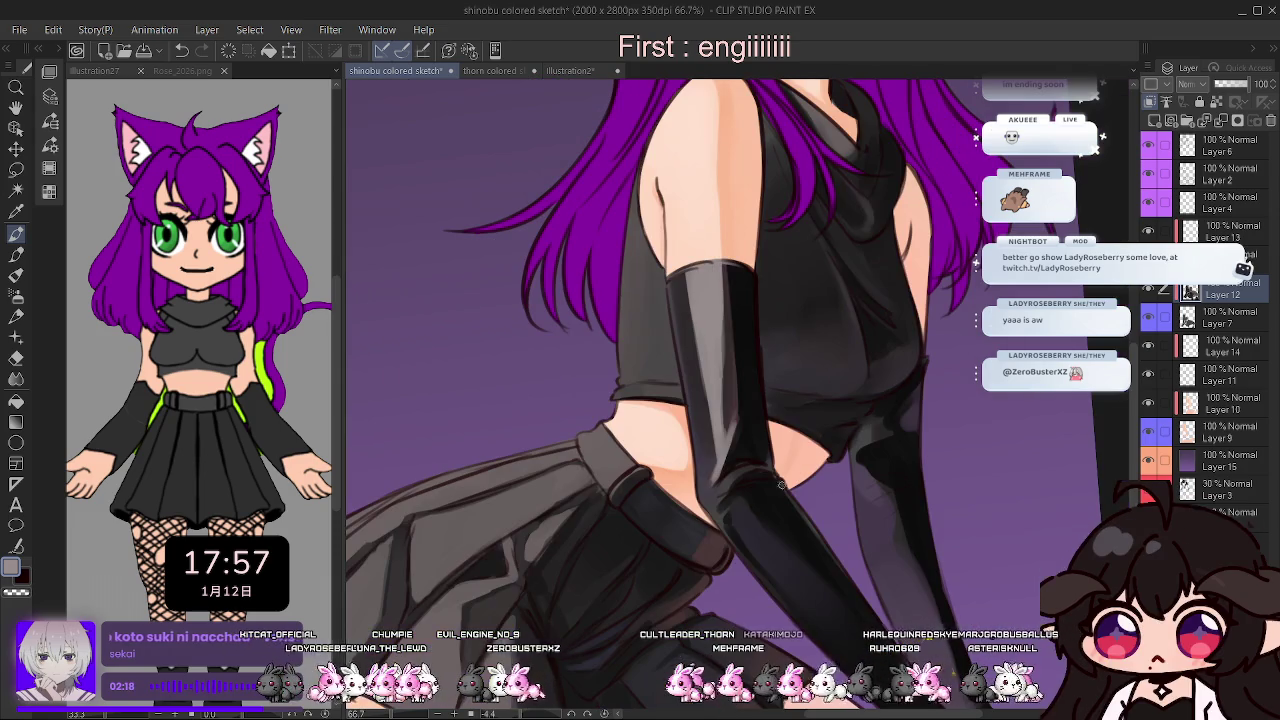
drag(533, 716, 551, 714)
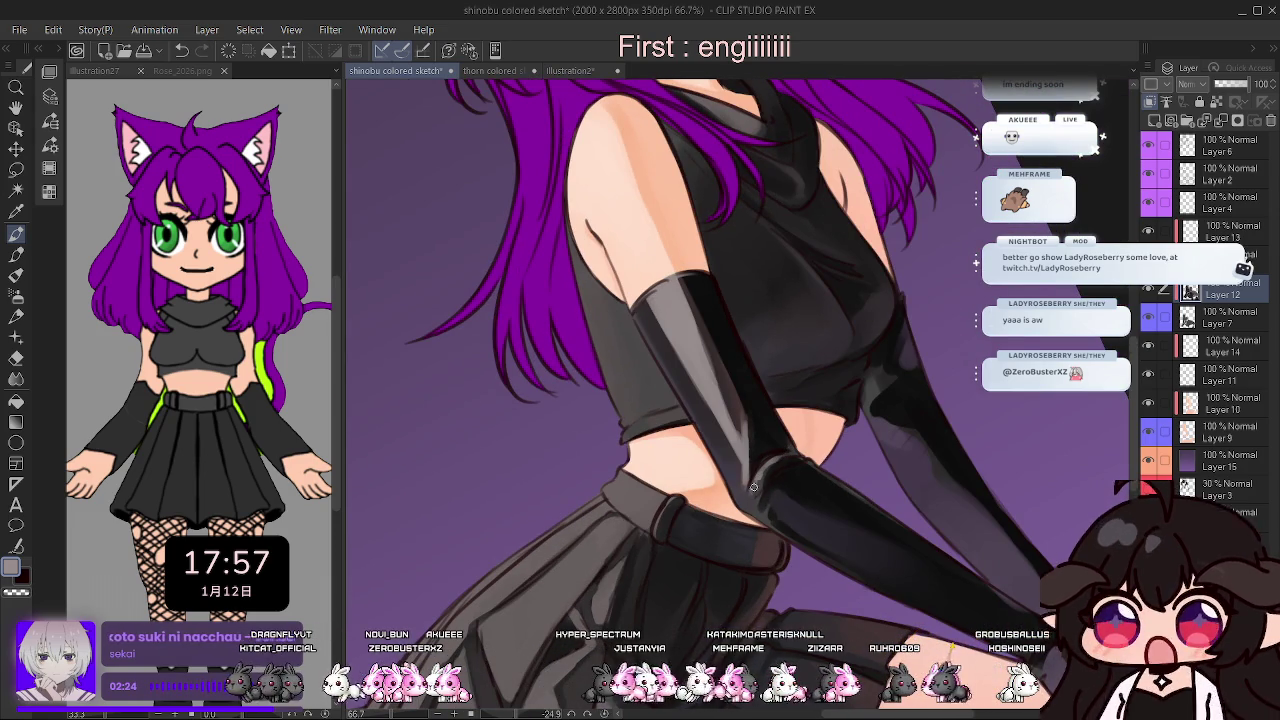
key(h)
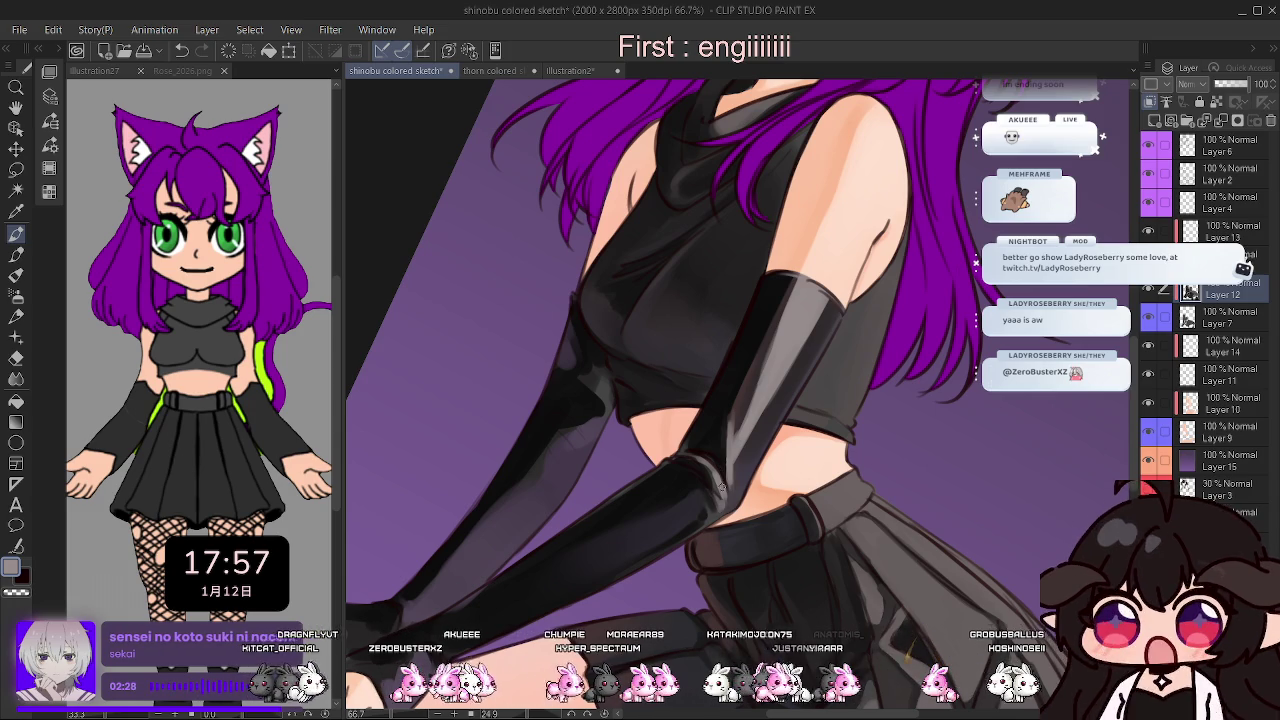
key(h)
key(h)
scroll(866, 340, down, 1)
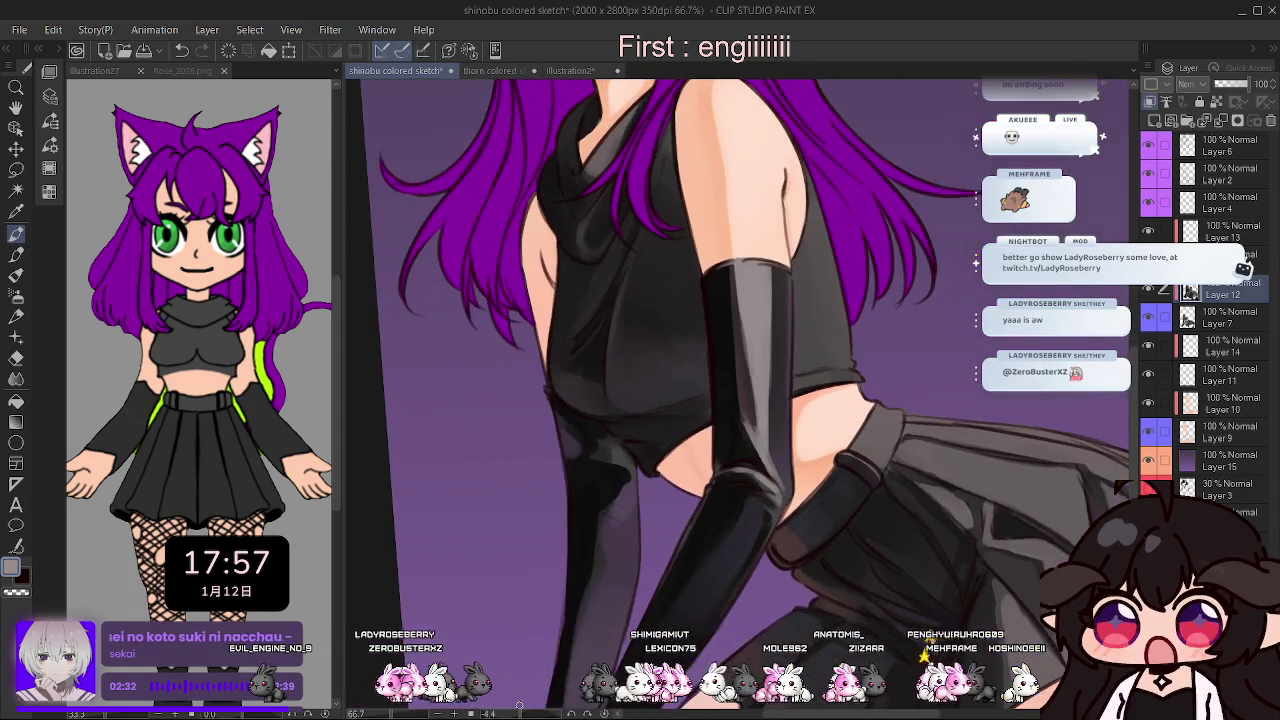
scroll(803, 459, up, 1)
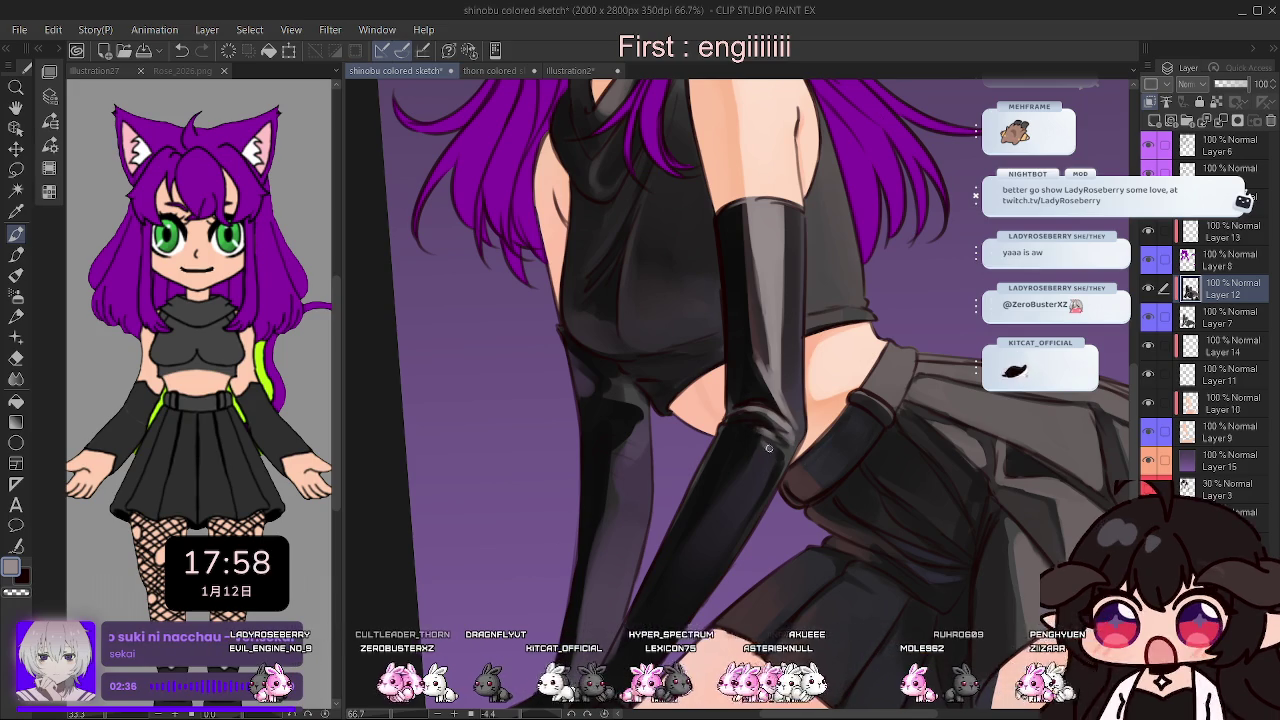
key(h)
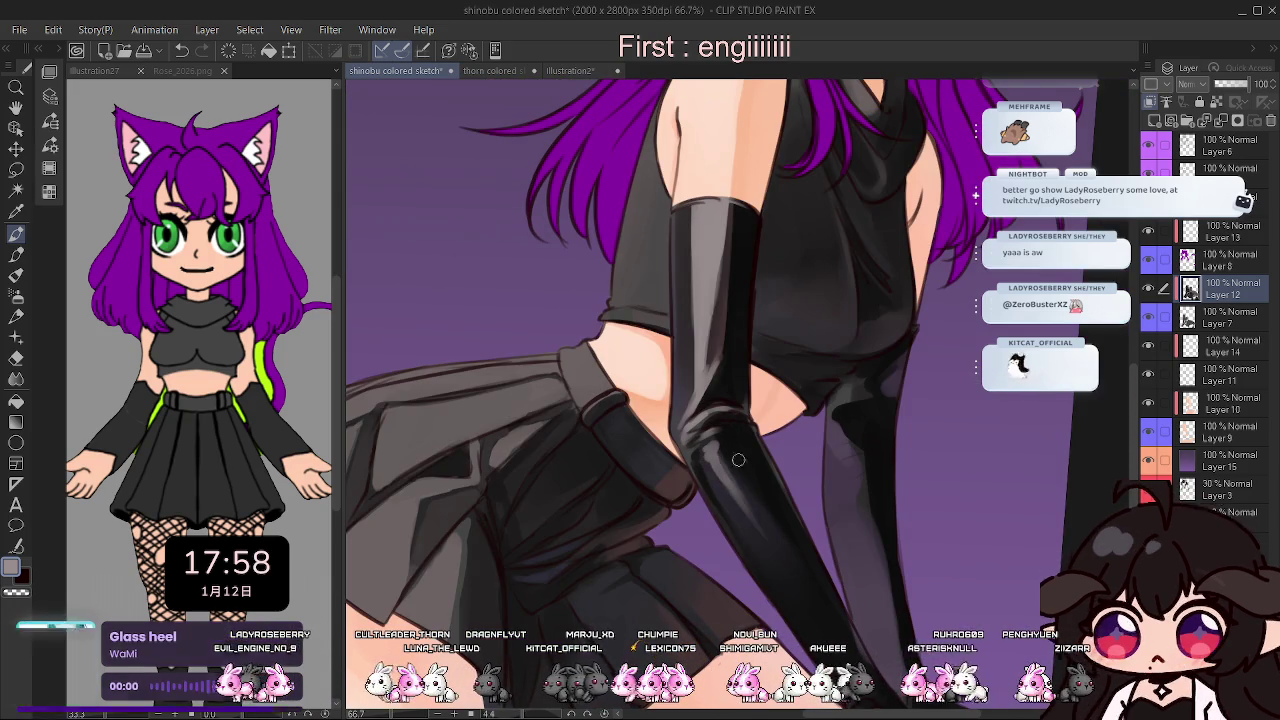
key(h)
scroll(779, 347, down, 2)
scroll(779, 347, down, 1)
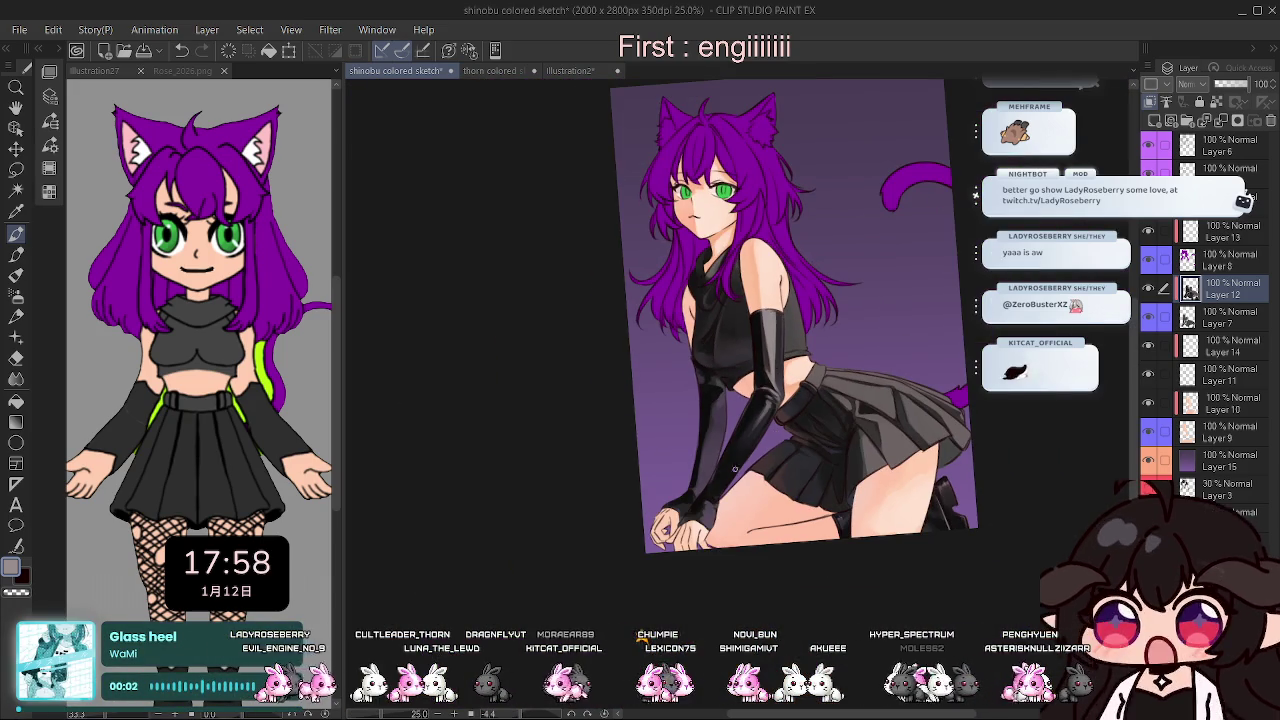
scroll(735, 472, up, 2)
scroll(748, 492, up, 1)
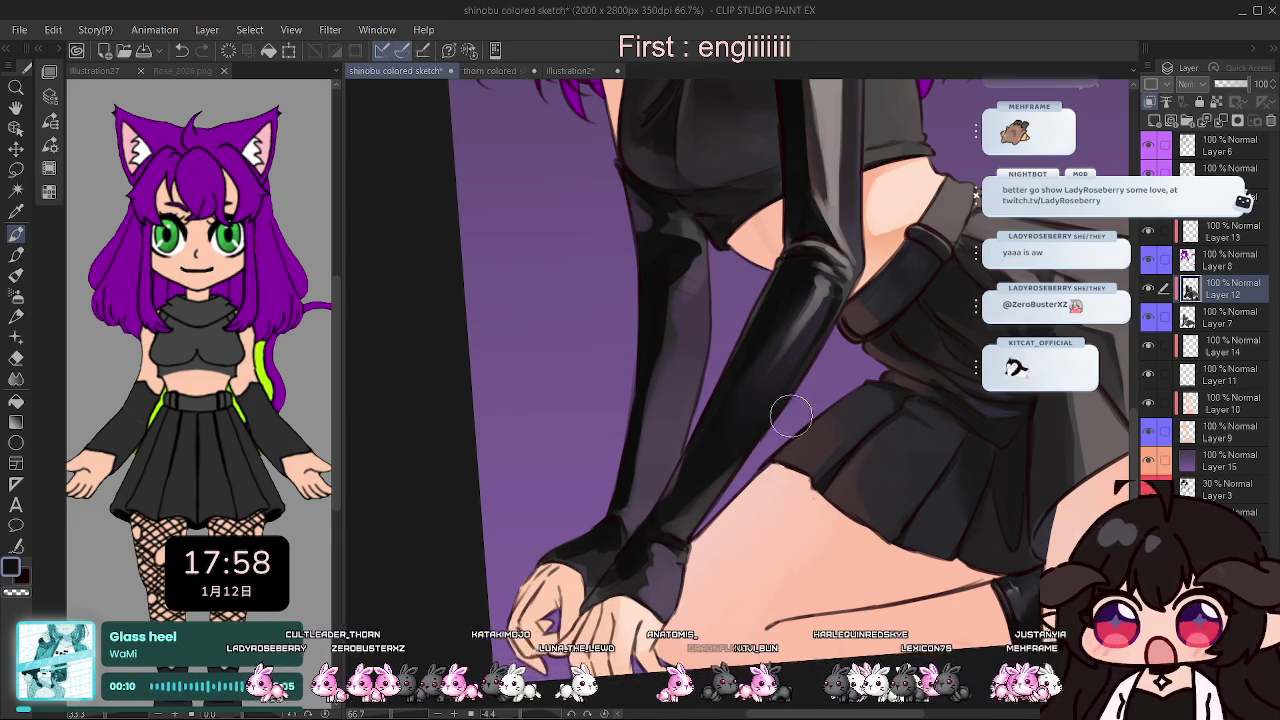
key(h)
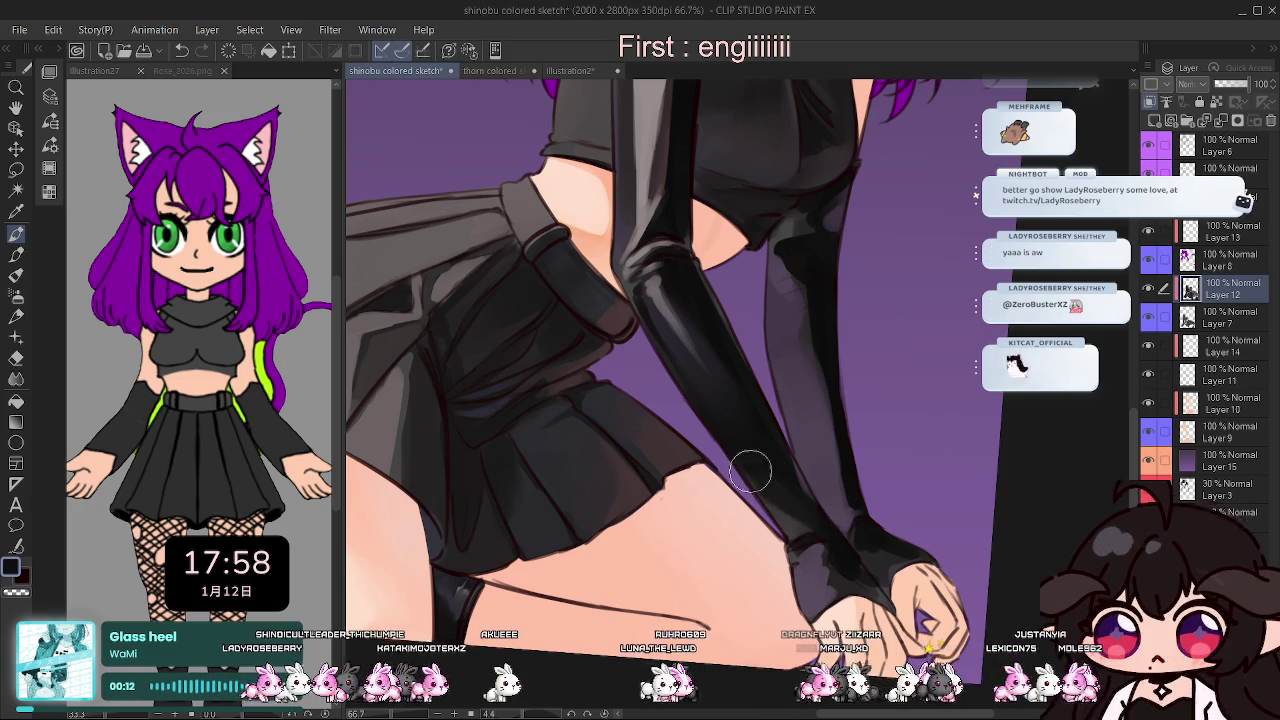
key(h)
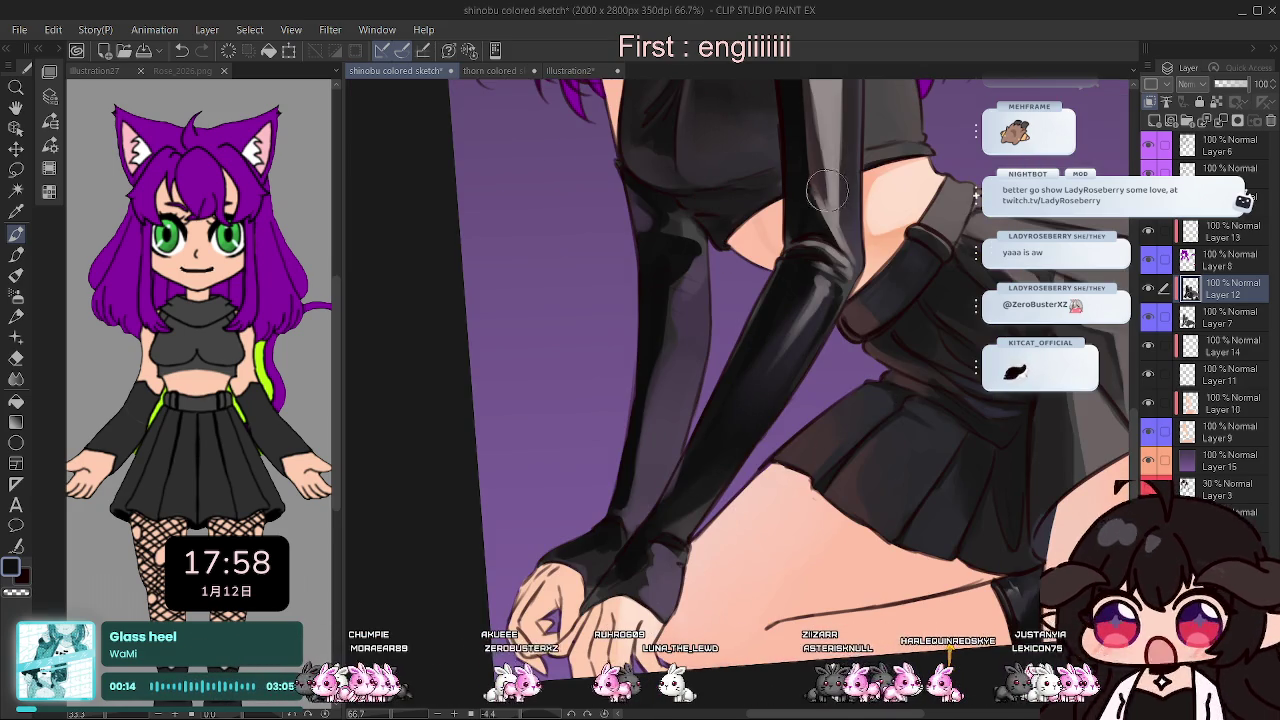
Sample a lighter grey from the artwork, then compare mirrored views and the clothing layer hidden.
alt+click(838, 142)
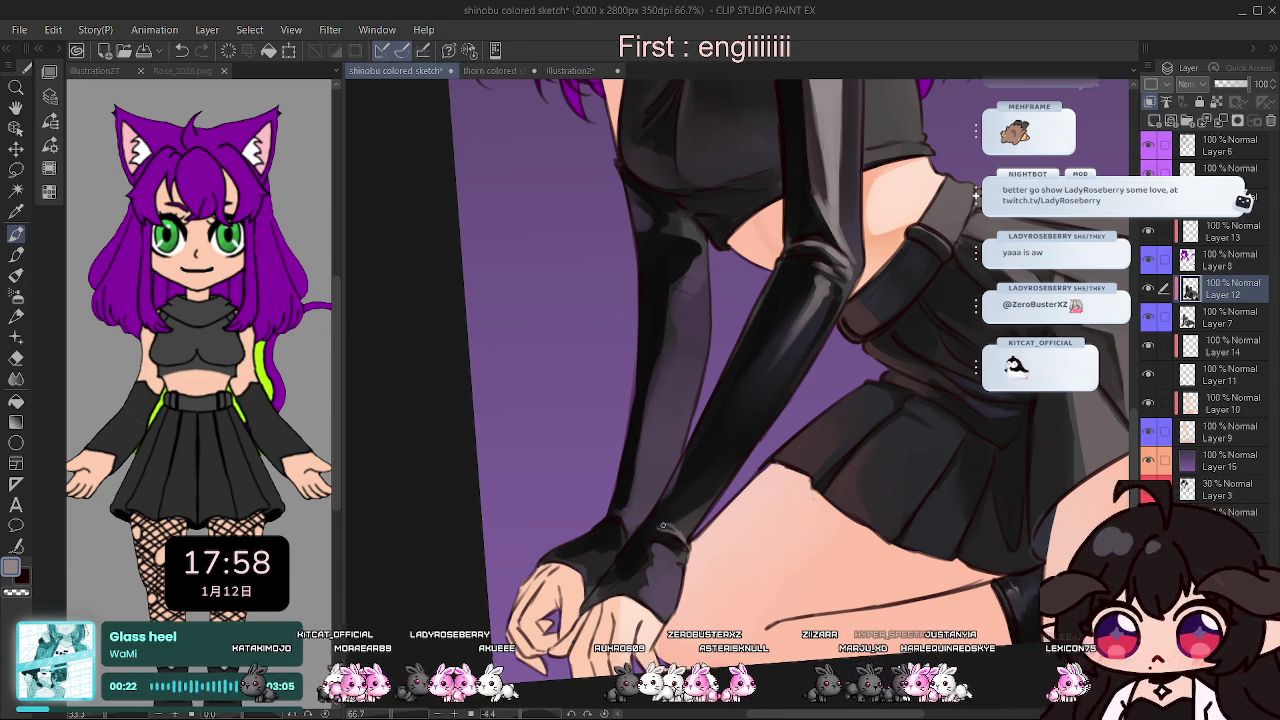
key(h)
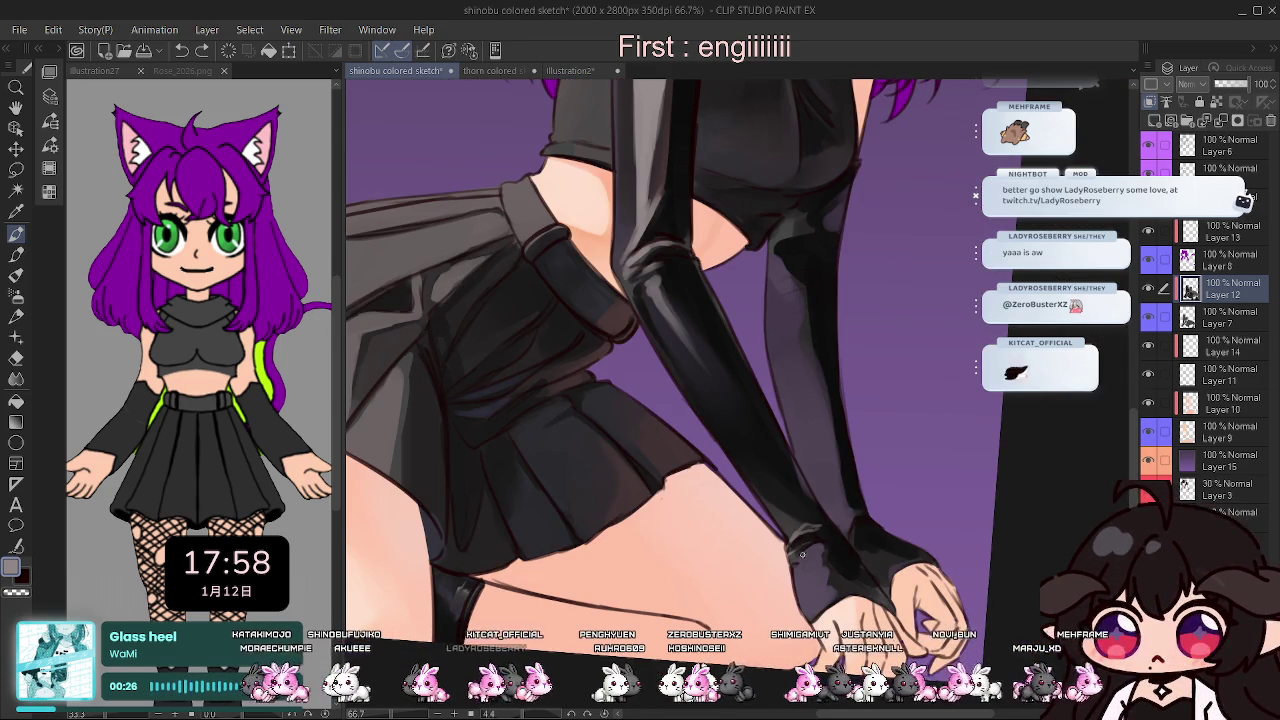
key(h)
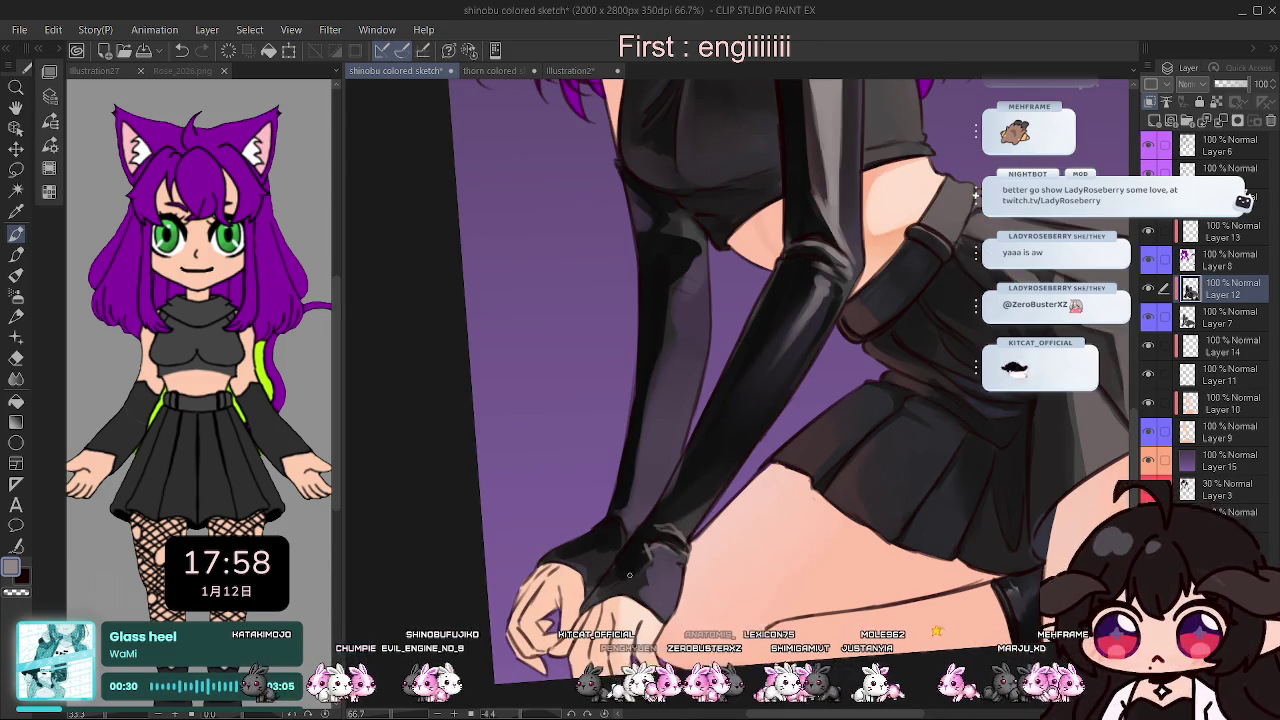
key(h)
key(h)
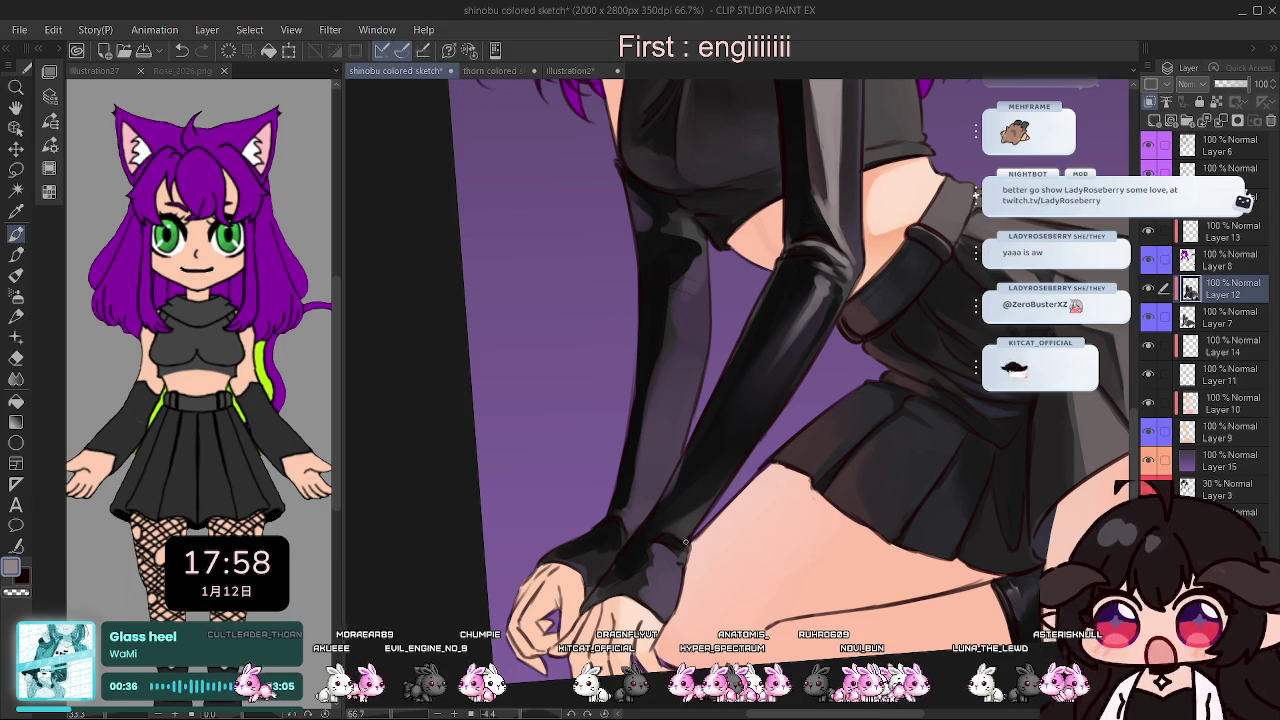
key(h)
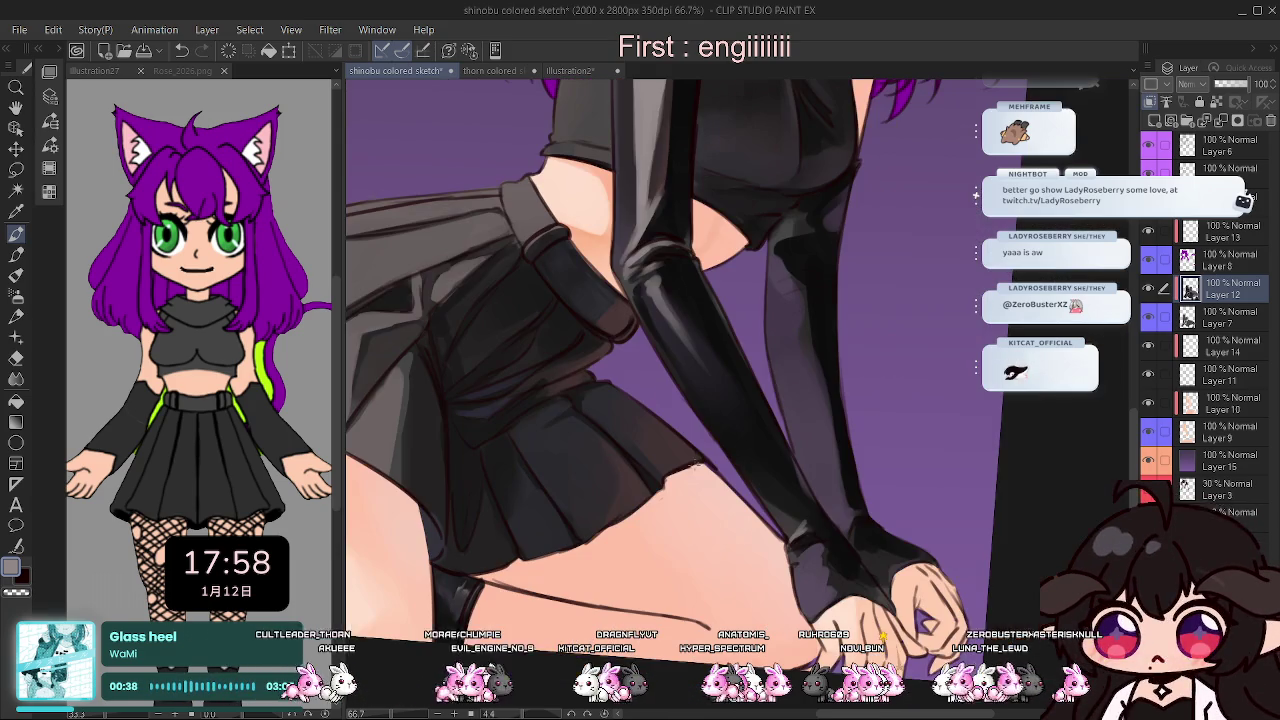
click(1149, 317)
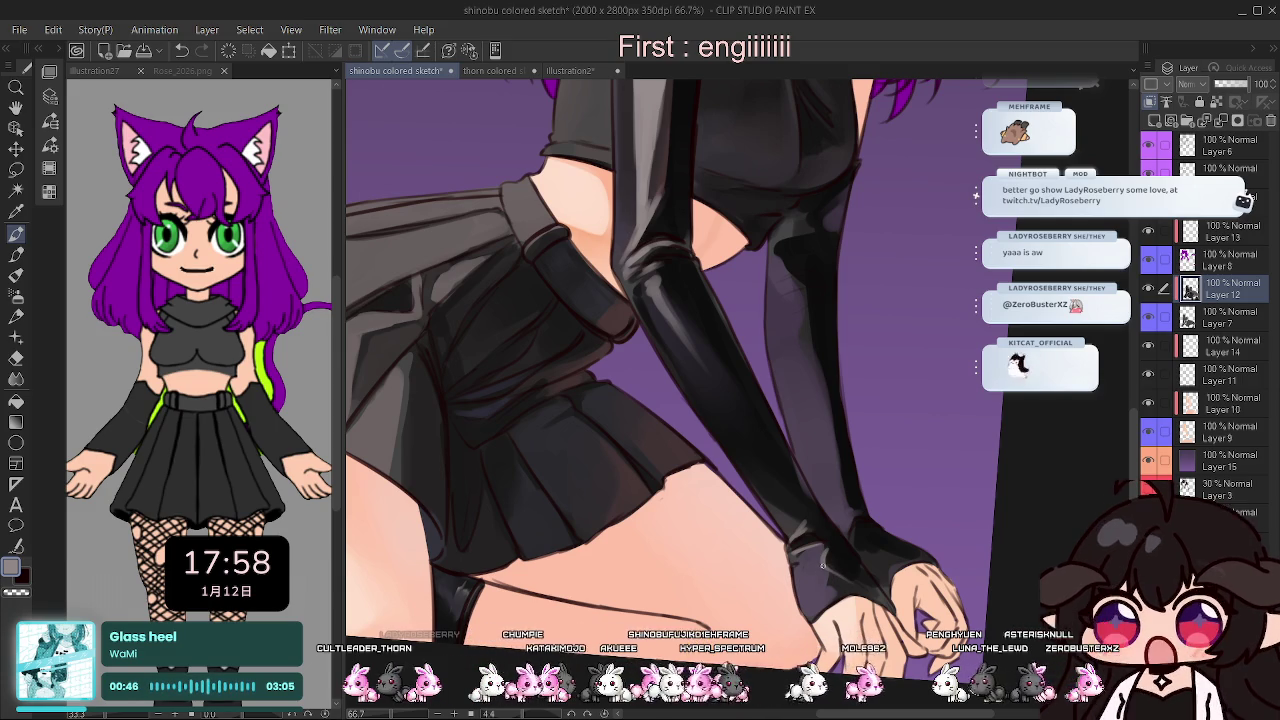
scroll(800, 500, down, 1)
scroll(780, 470, down, 2)
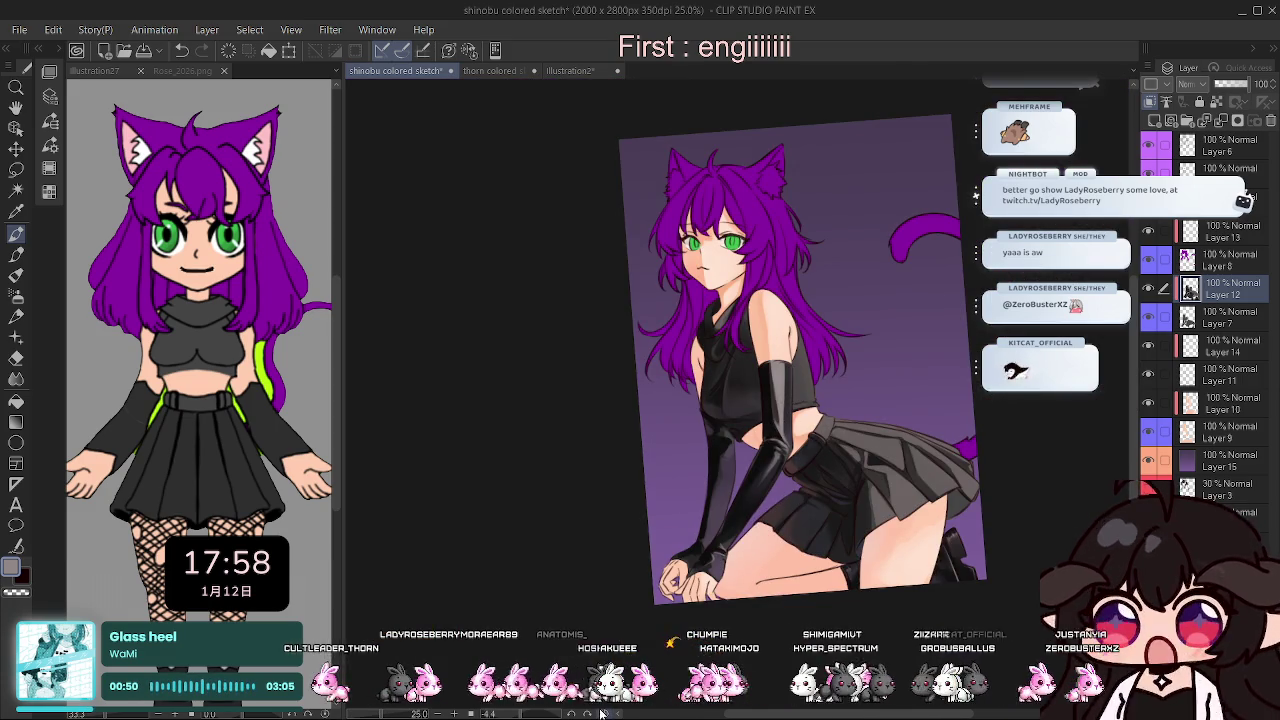
key(ctrl+at)
scroll(789, 440, up, 1)
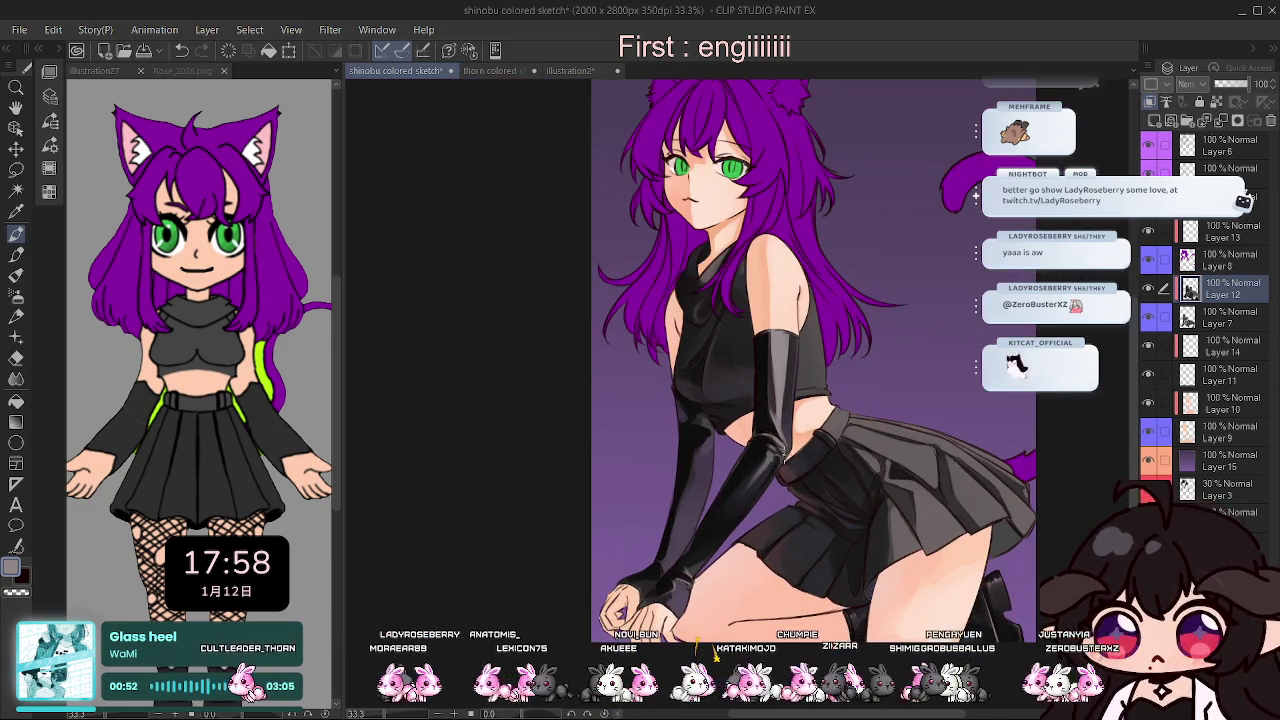
scroll(789, 440, up, 1)
scroll(780, 430, up, 1)
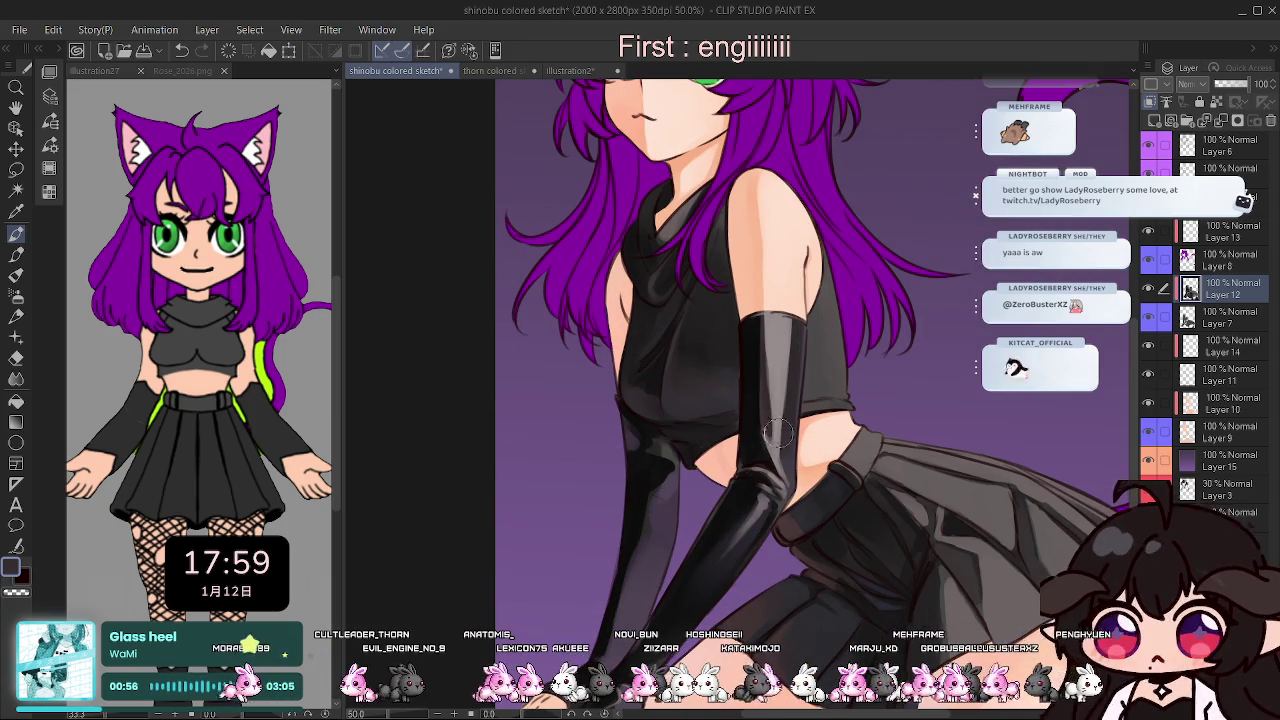
scroll(642, 348, down, 1)
key(Tab)
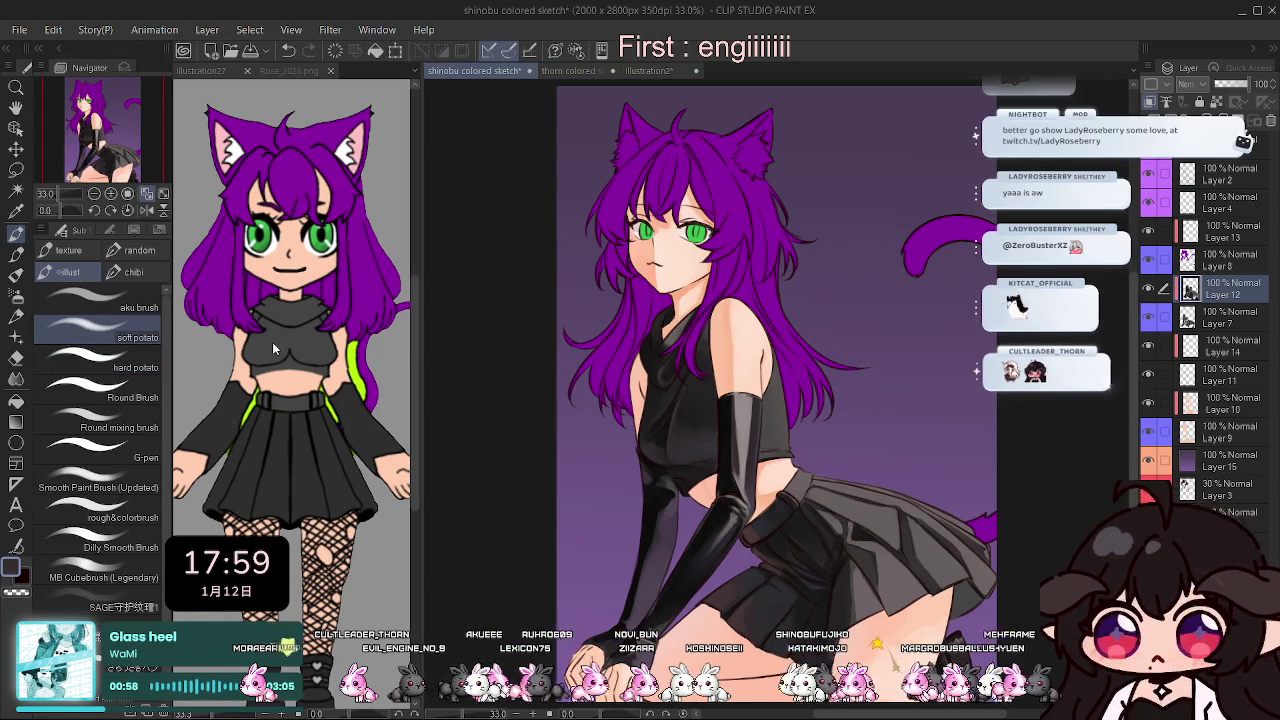
scroll(722, 448, up, 1)
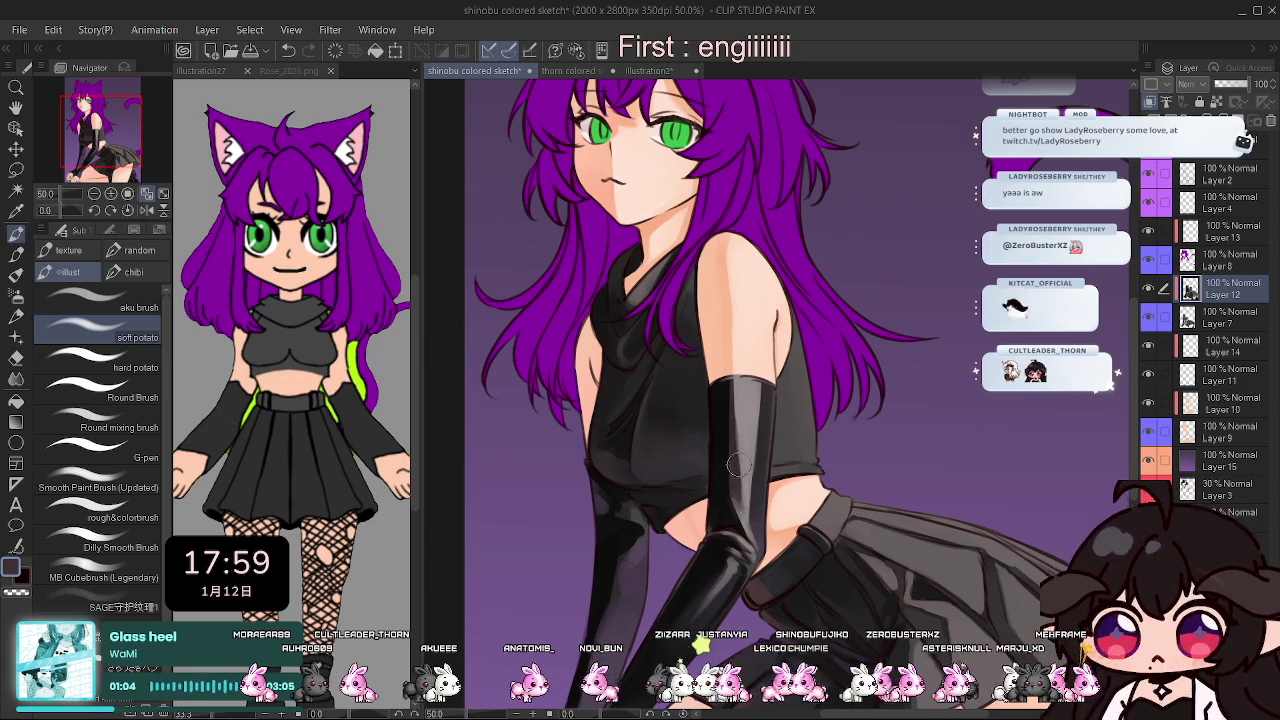
scroll(760, 478, left, 3)
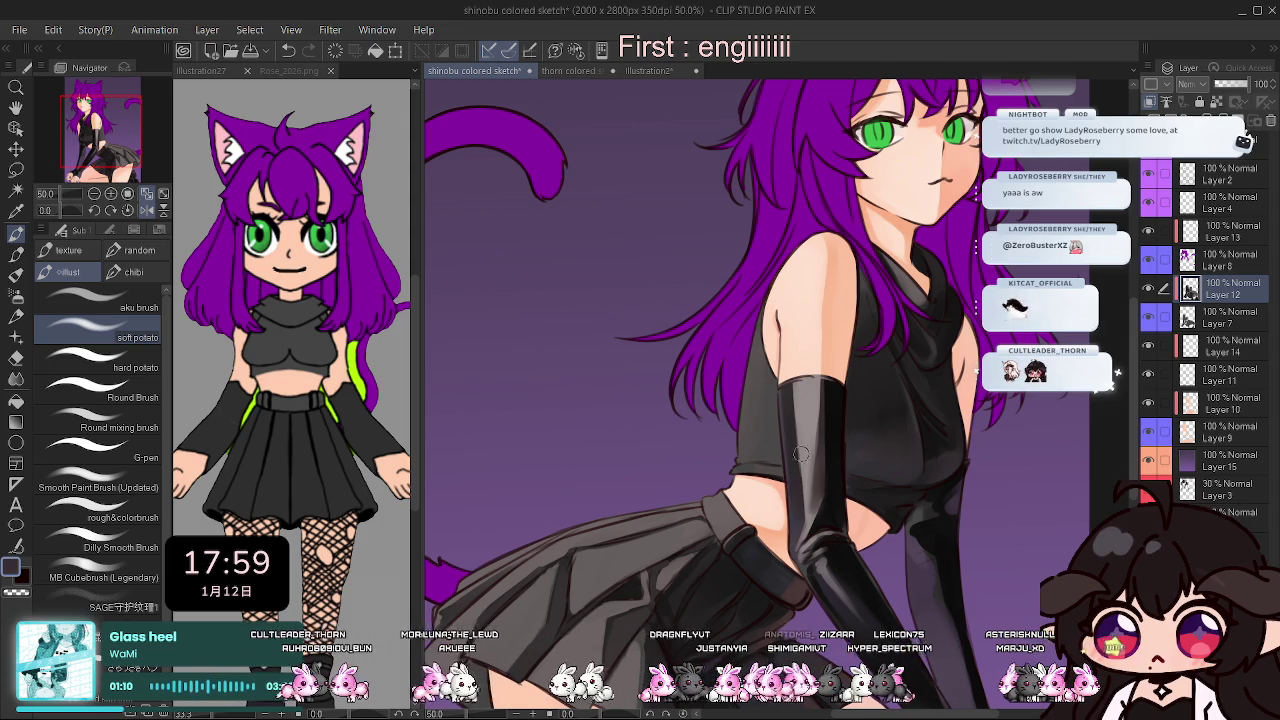
scroll(862, 367, right, 3)
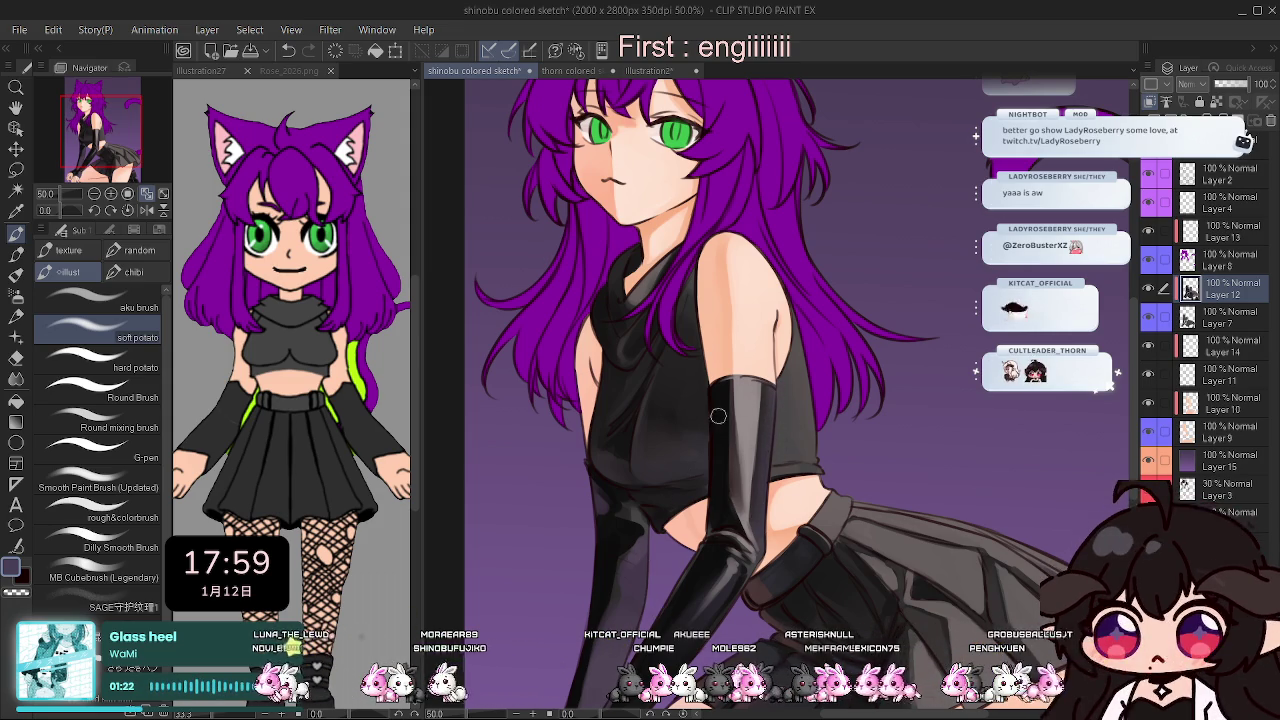
key(h)
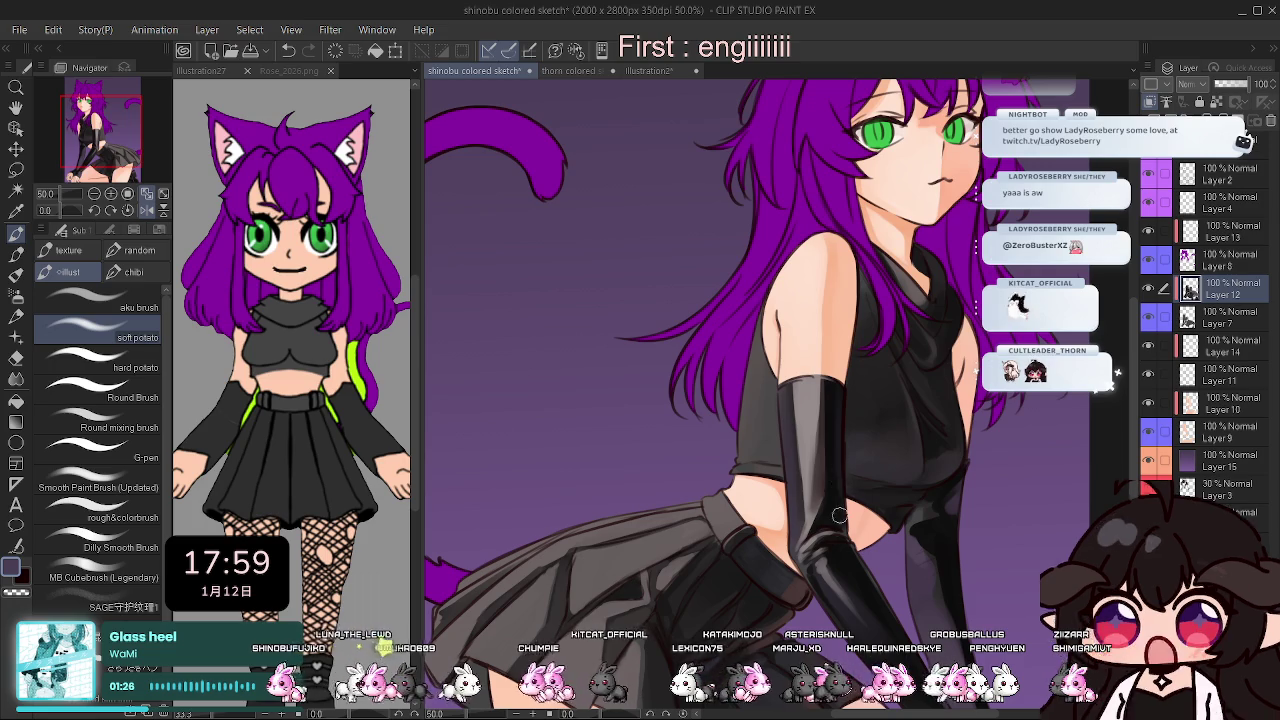
key(h)
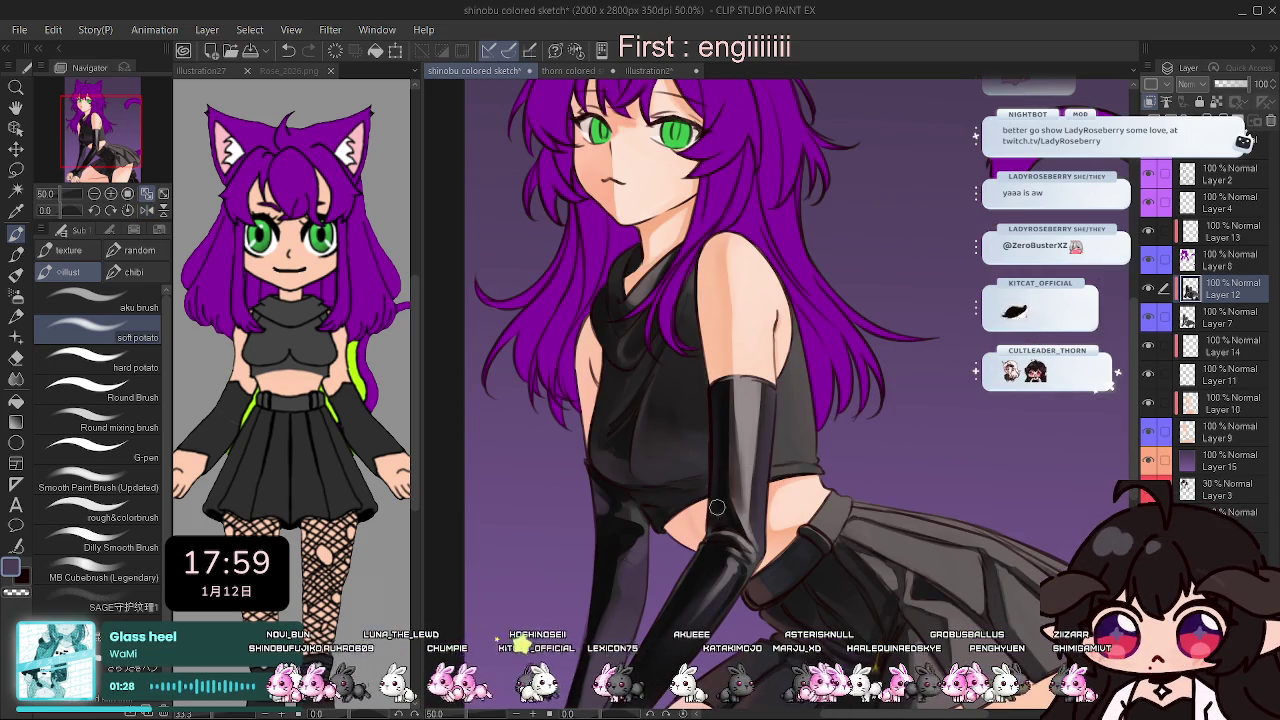
key(h)
scroll(760, 487, down, 3)
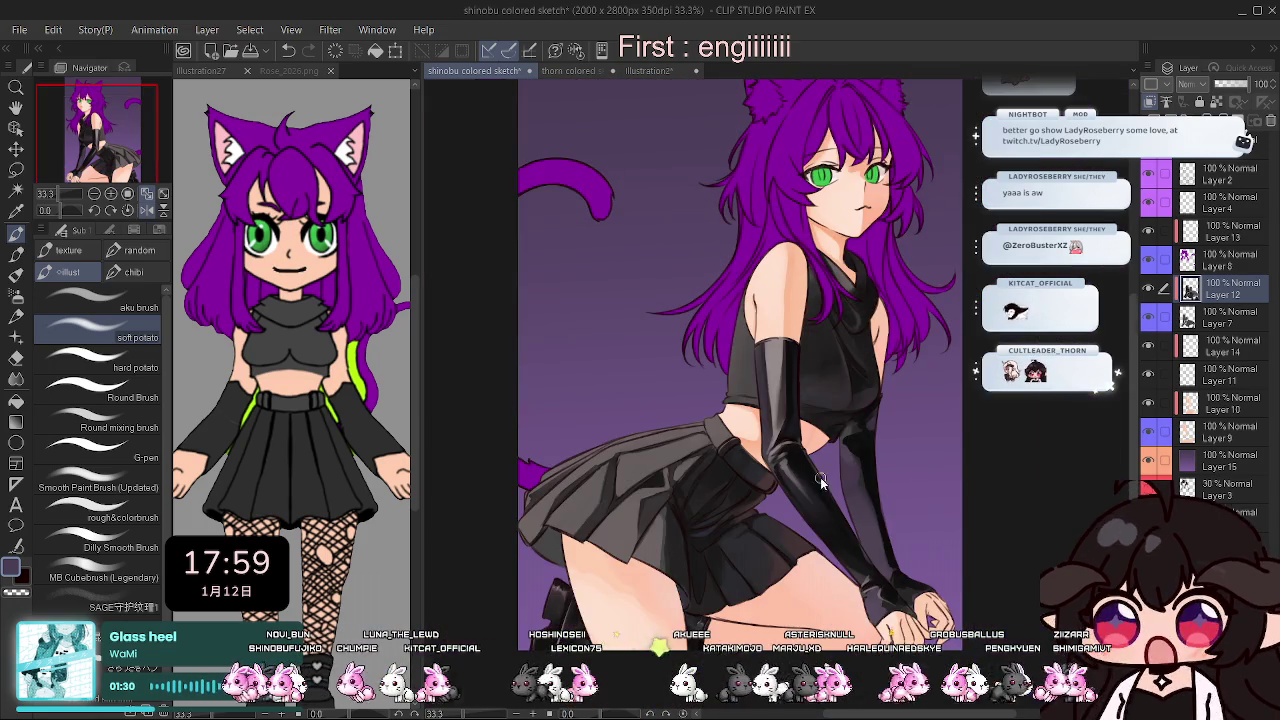
Compare the glove in normal and mirrored views several times.
scroll(819, 484, up, 5)
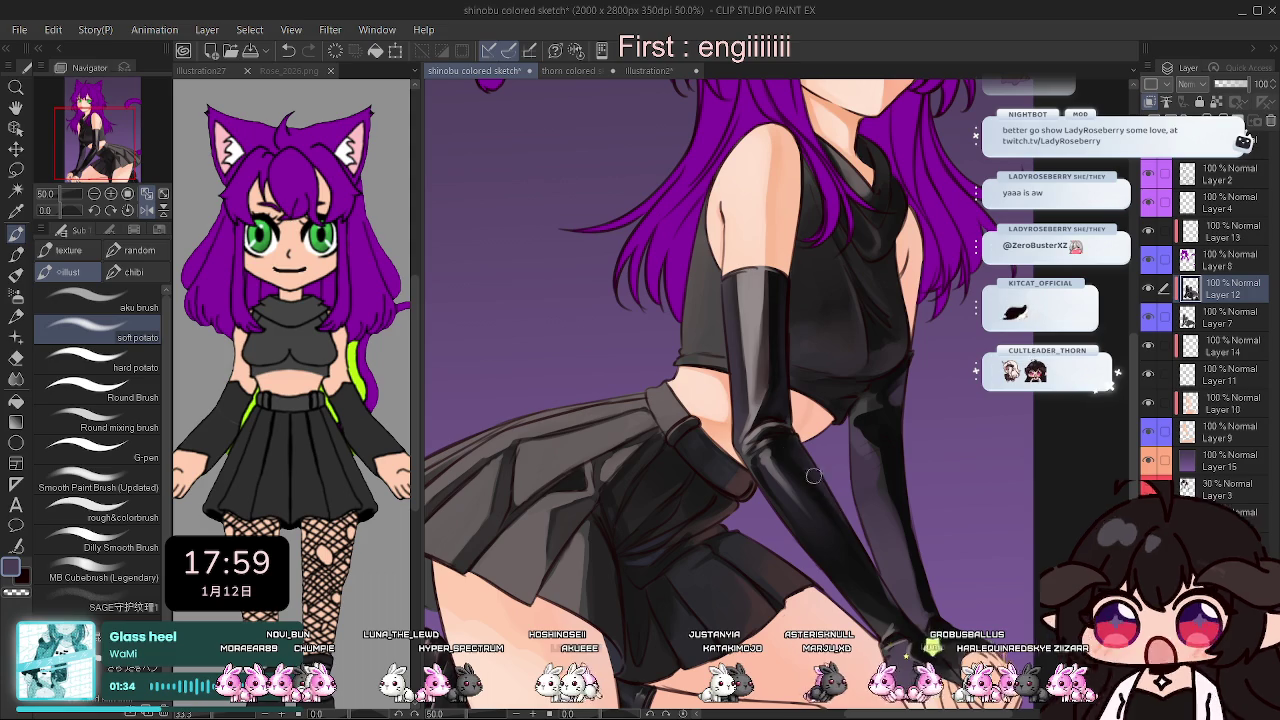
key(h)
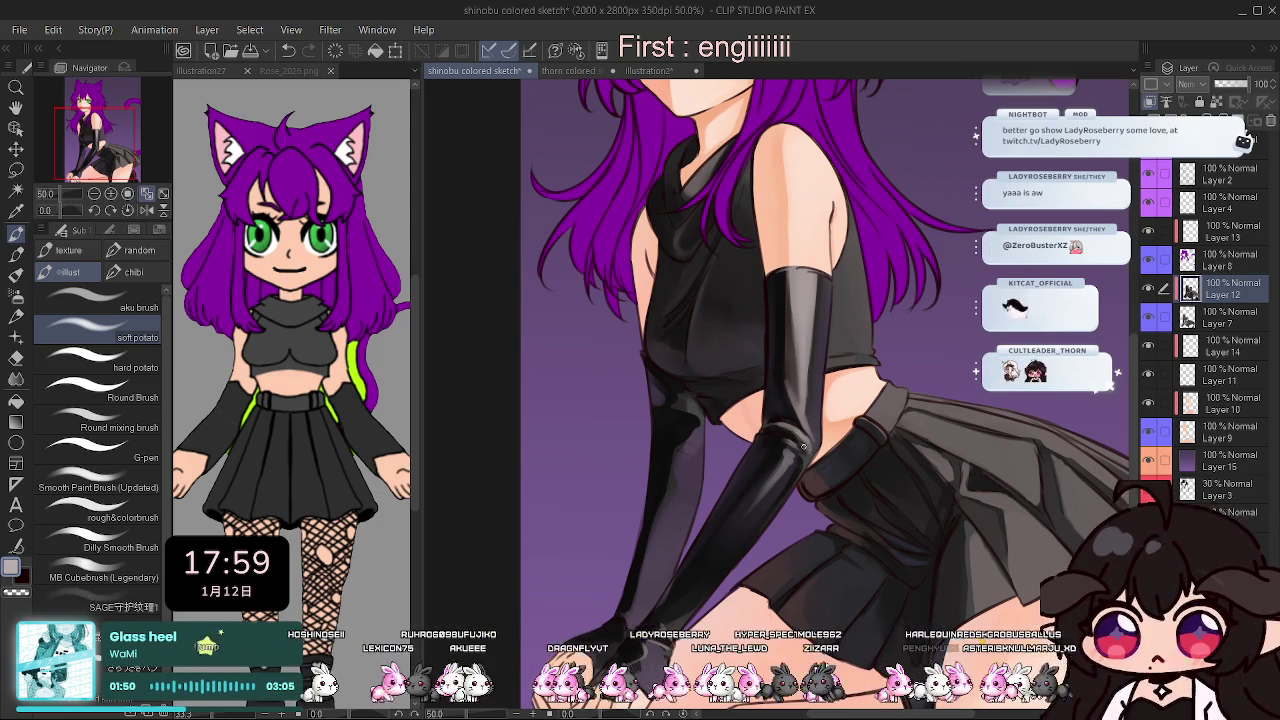
key(h)
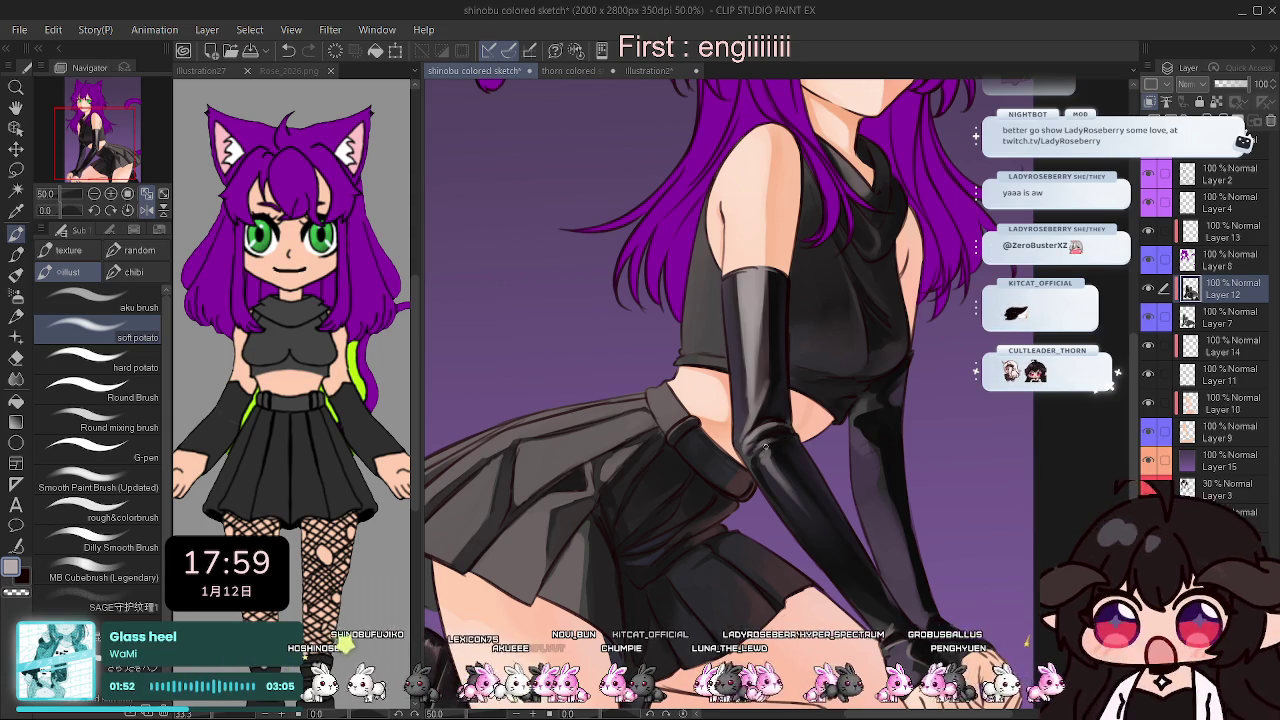
key(h)
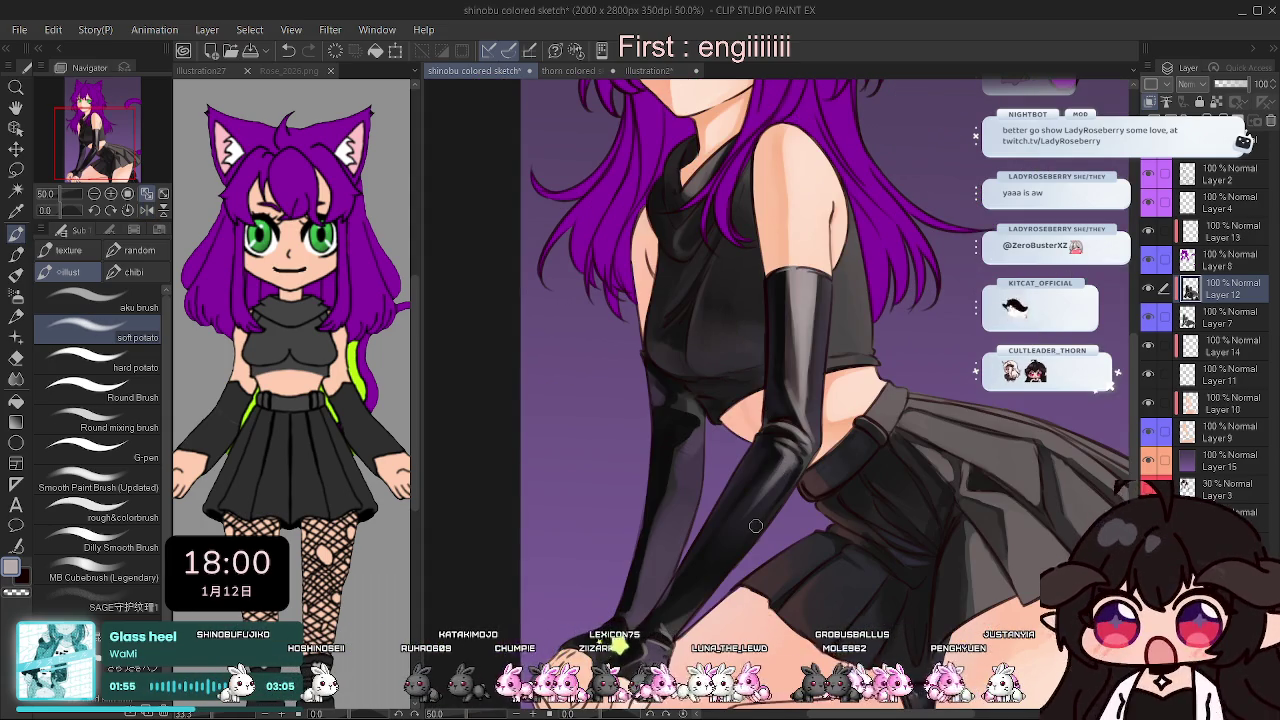
key(h)
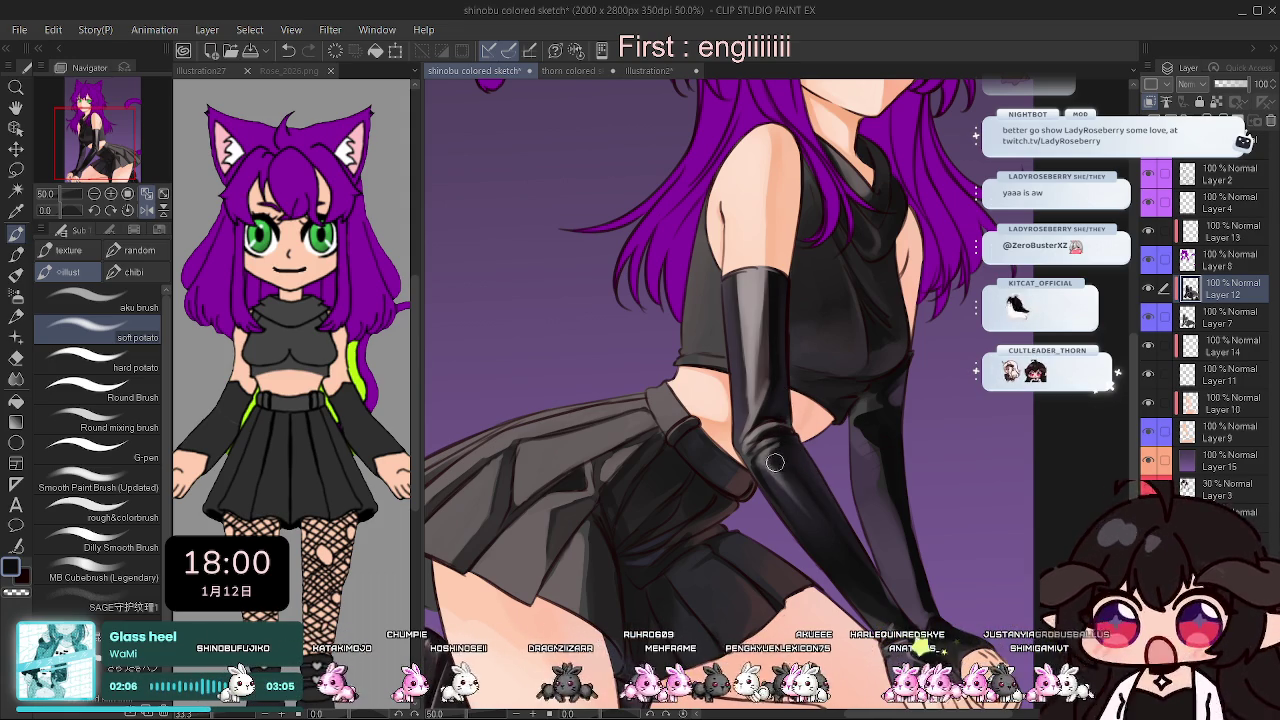
key(h)
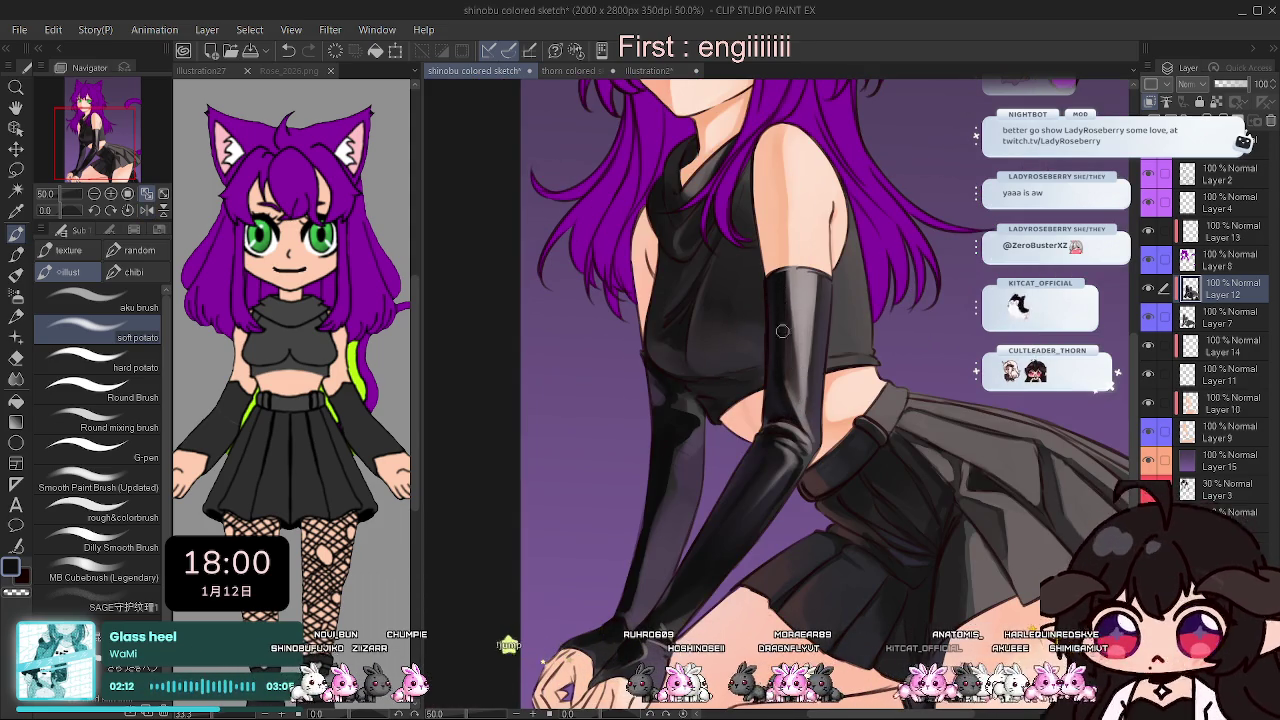
key(h)
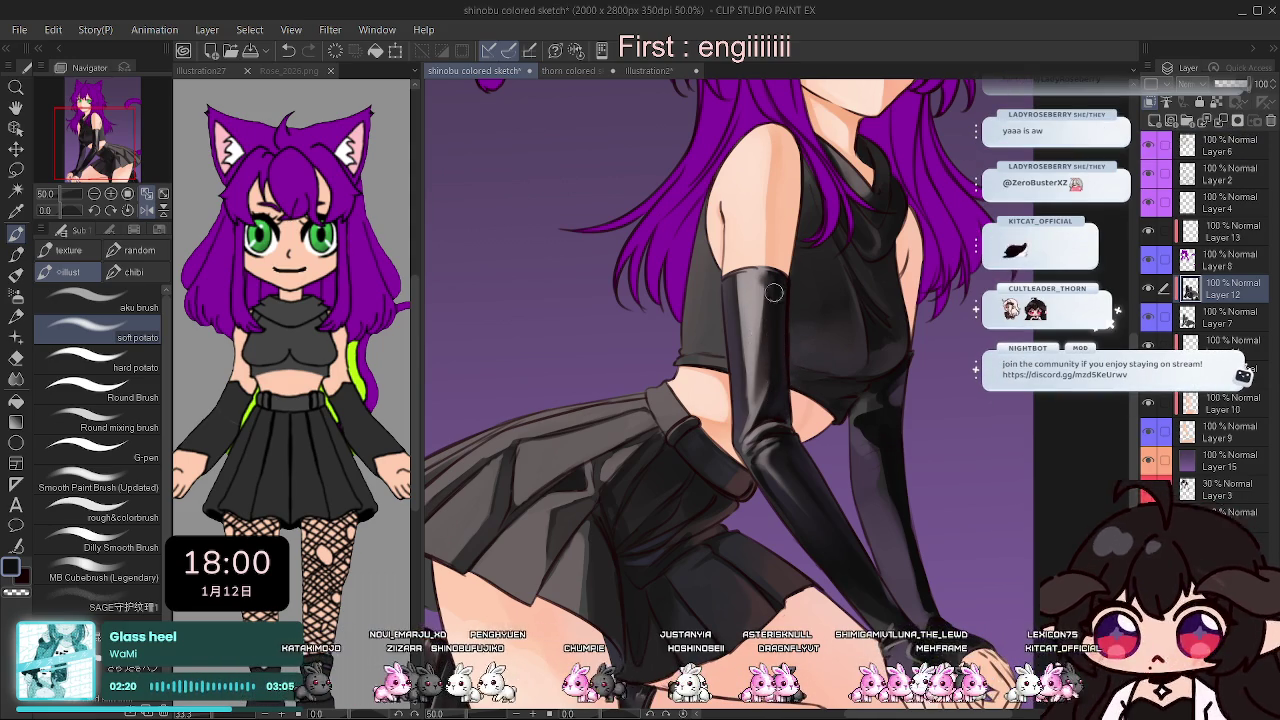
Paint a darker shading stroke along the black glove and zoom out.
drag(772, 378, 762, 340)
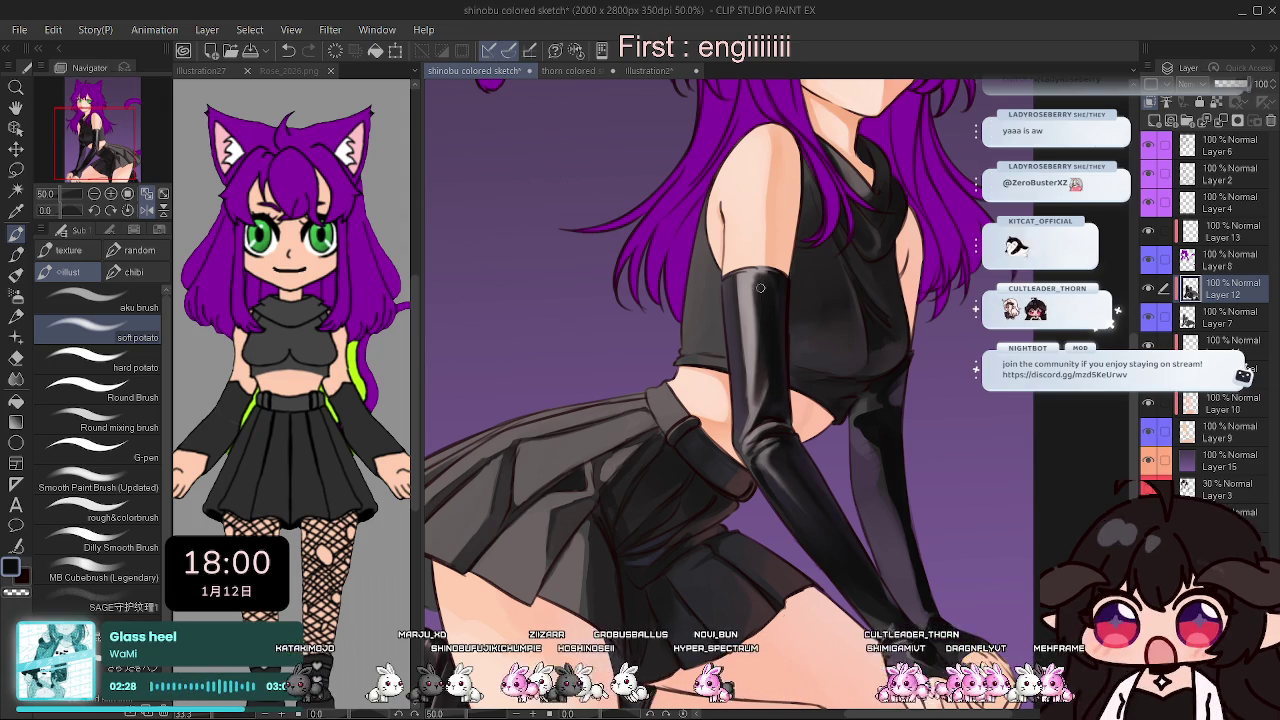
key(h)
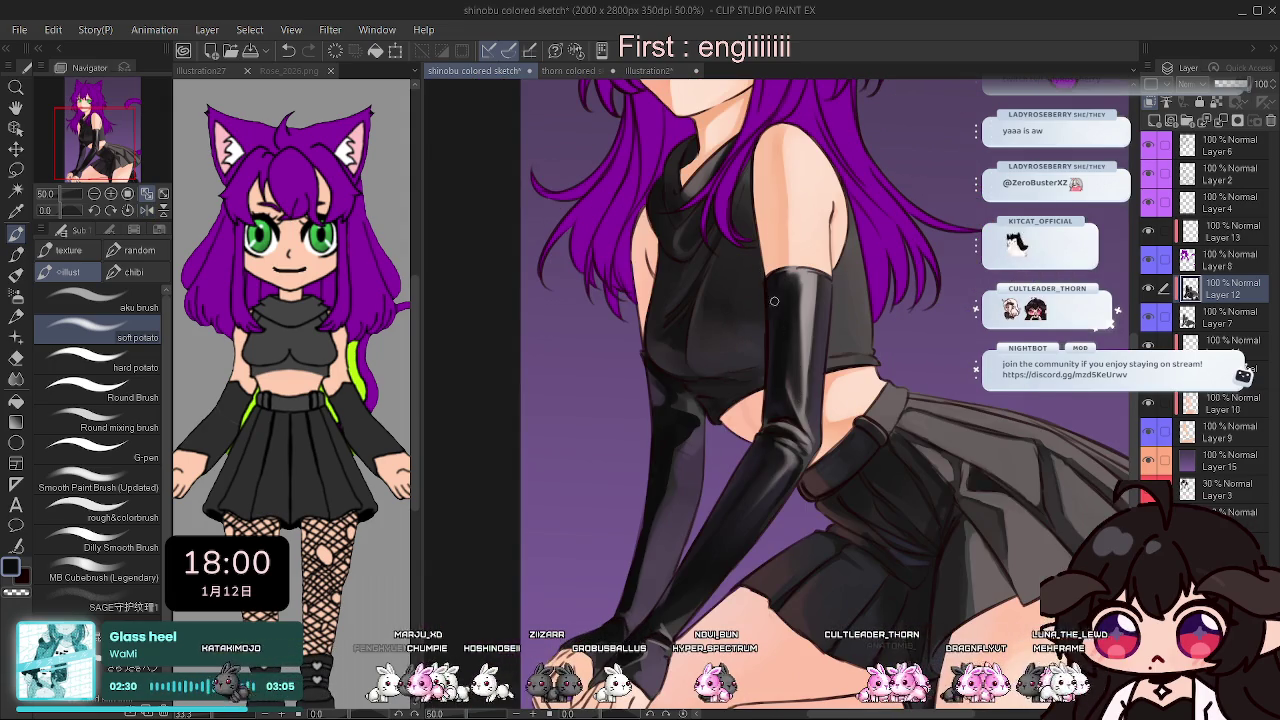
key(ctrl+minus)
key(ctrl+minus)
Restore the unflipped view, fit the whole drawing, and switch to the illustration27 document.
key(h)
key(h)
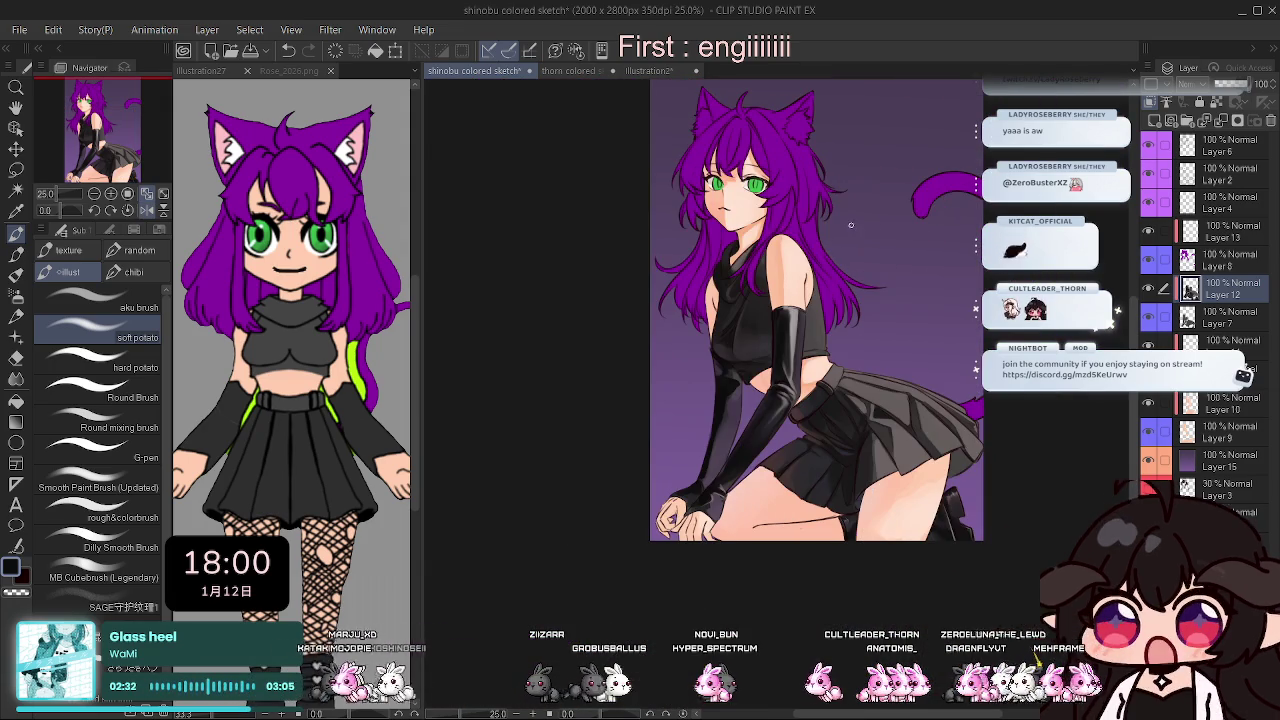
scroll(828, 347, up, 1)
scroll(840, 300, down, 1)
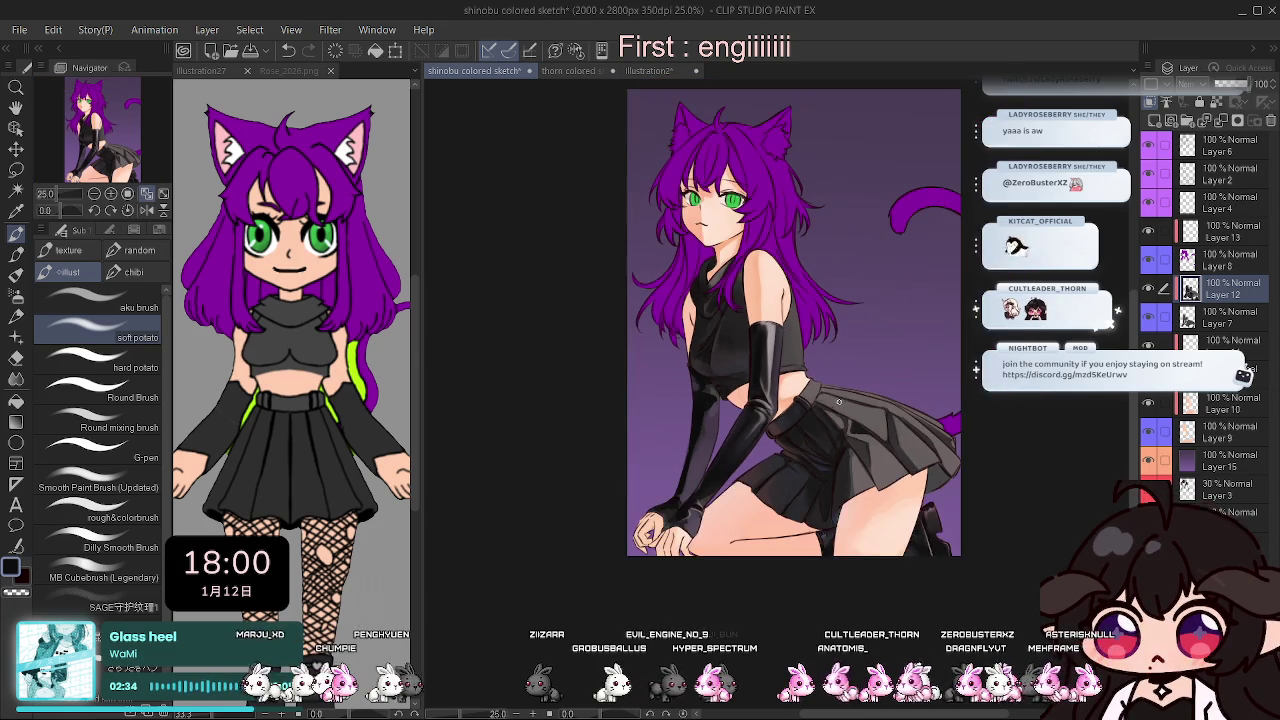
scroll(845, 283, up, 1)
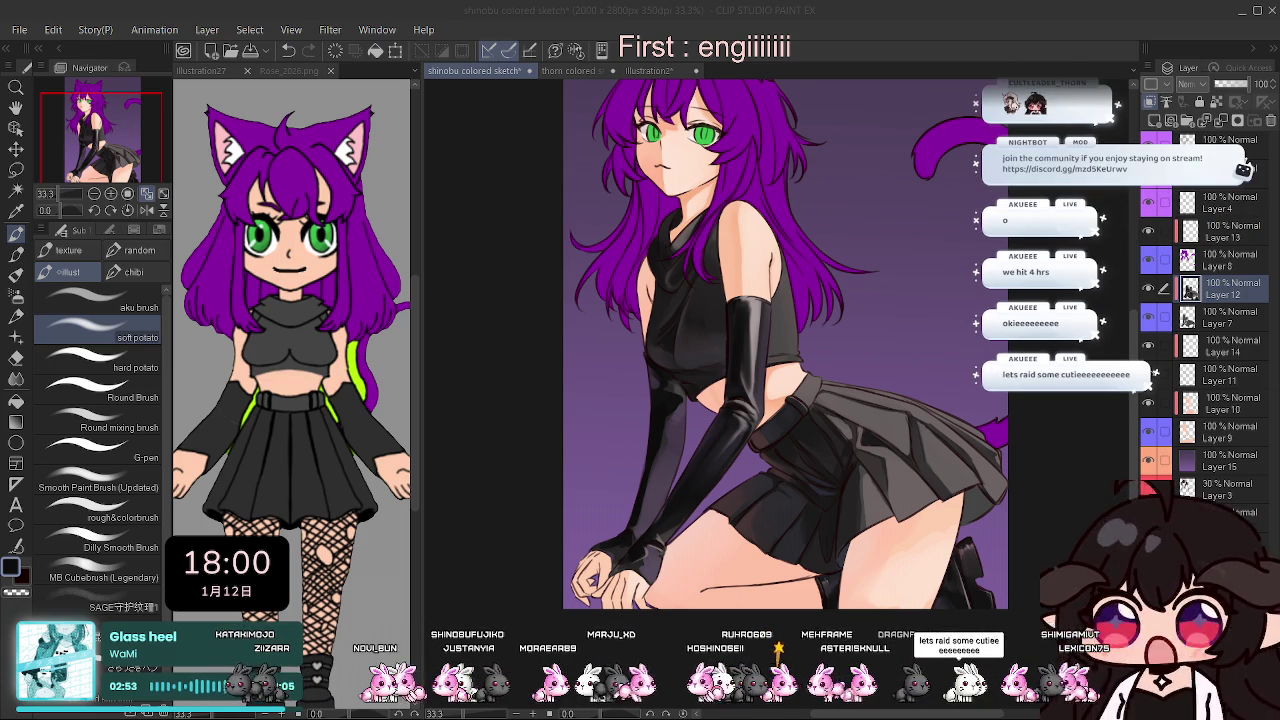
click(150, 194)
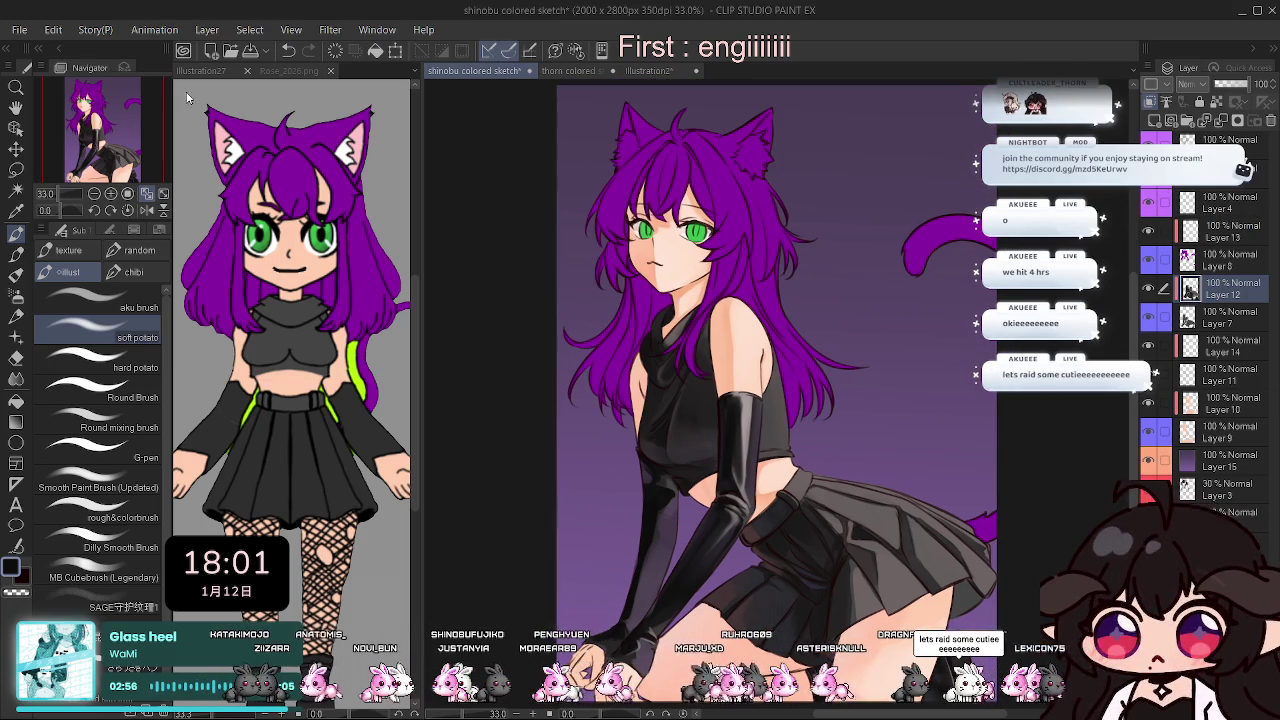
click(224, 72)
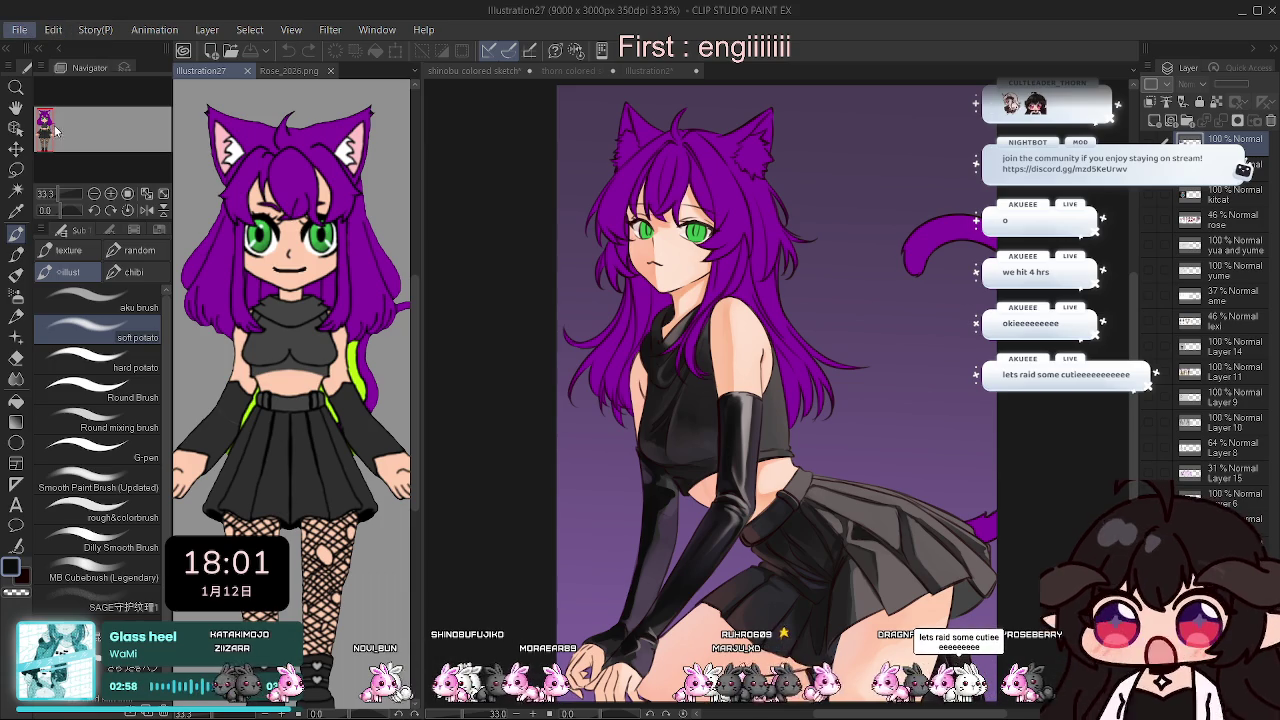
Close illustration27 and Rose, split the canvas, and show the shinobu sketch in the left pane.
click(244, 72)
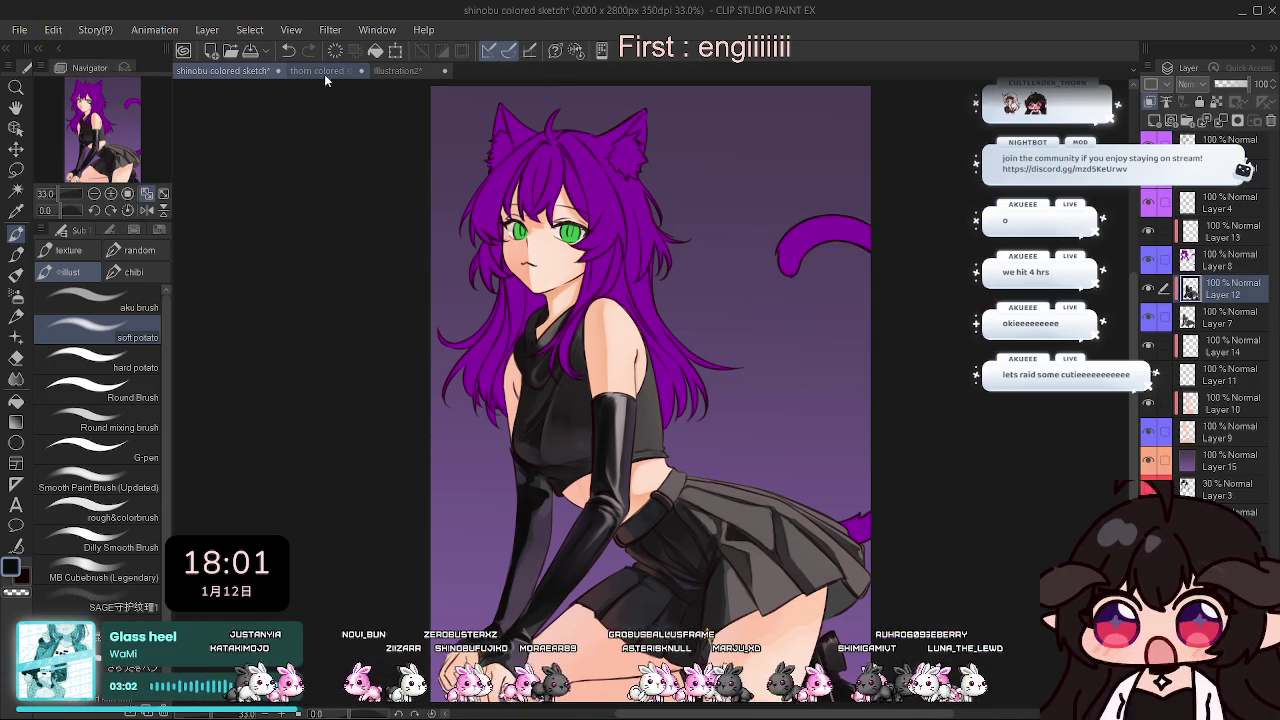
click(399, 72)
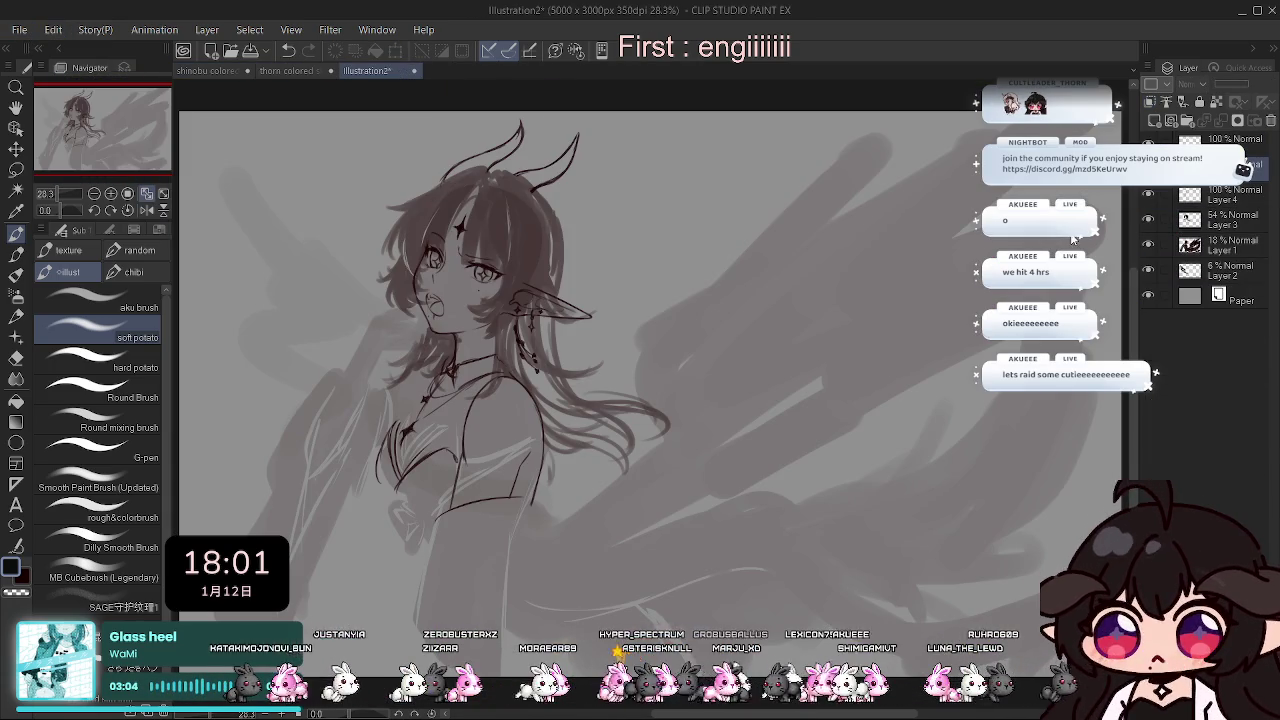
drag(367, 70, 880, 300)
key(h)
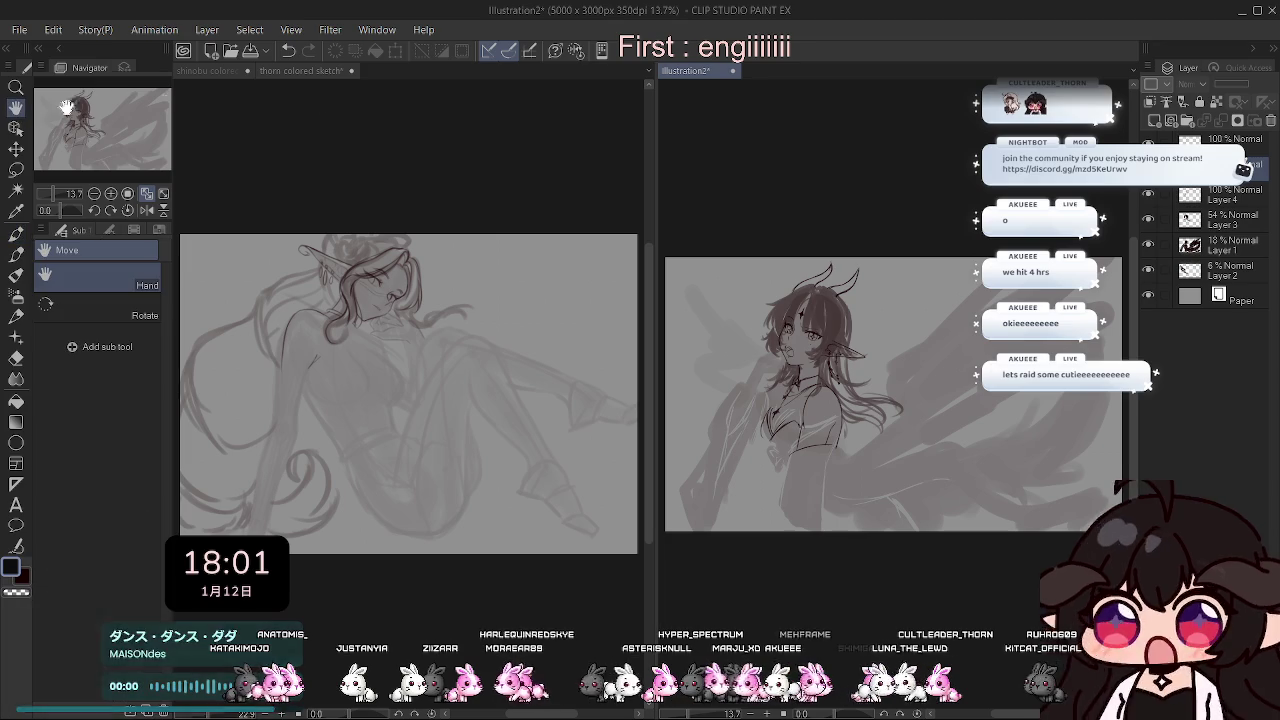
click(218, 70)
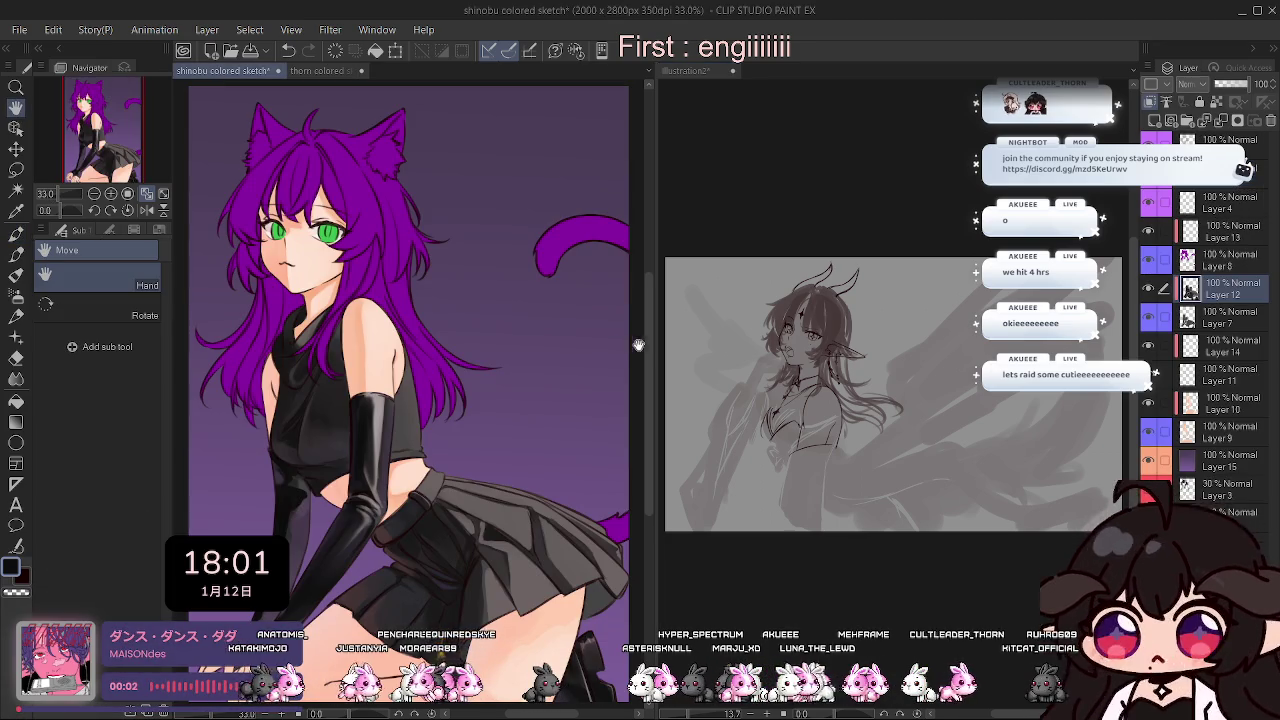
Make the illustration2 sketch active, zoom in on it, and click the left-side panel controls.
click(785, 375)
scroll(790, 380, up, 5)
scroll(798, 388, up, 1)
scroll(803, 387, up, 1)
scroll(808, 386, up, 1)
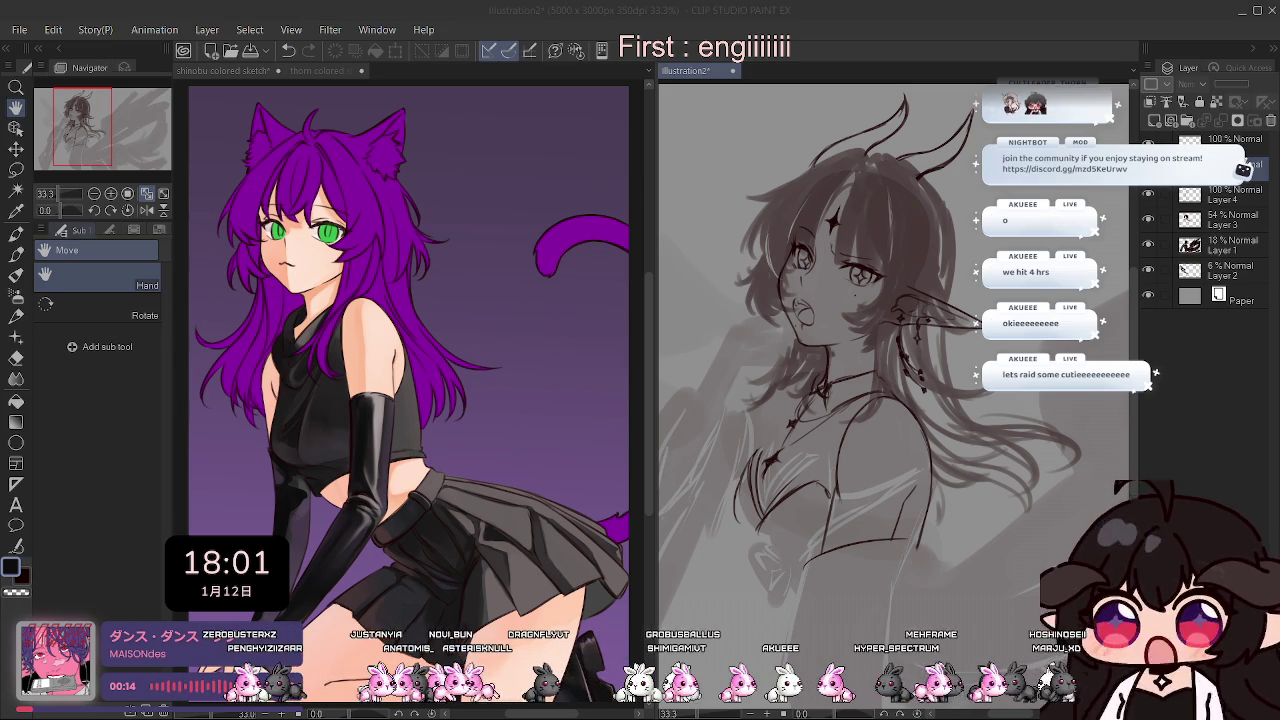
click(20, 238)
click(13, 101)
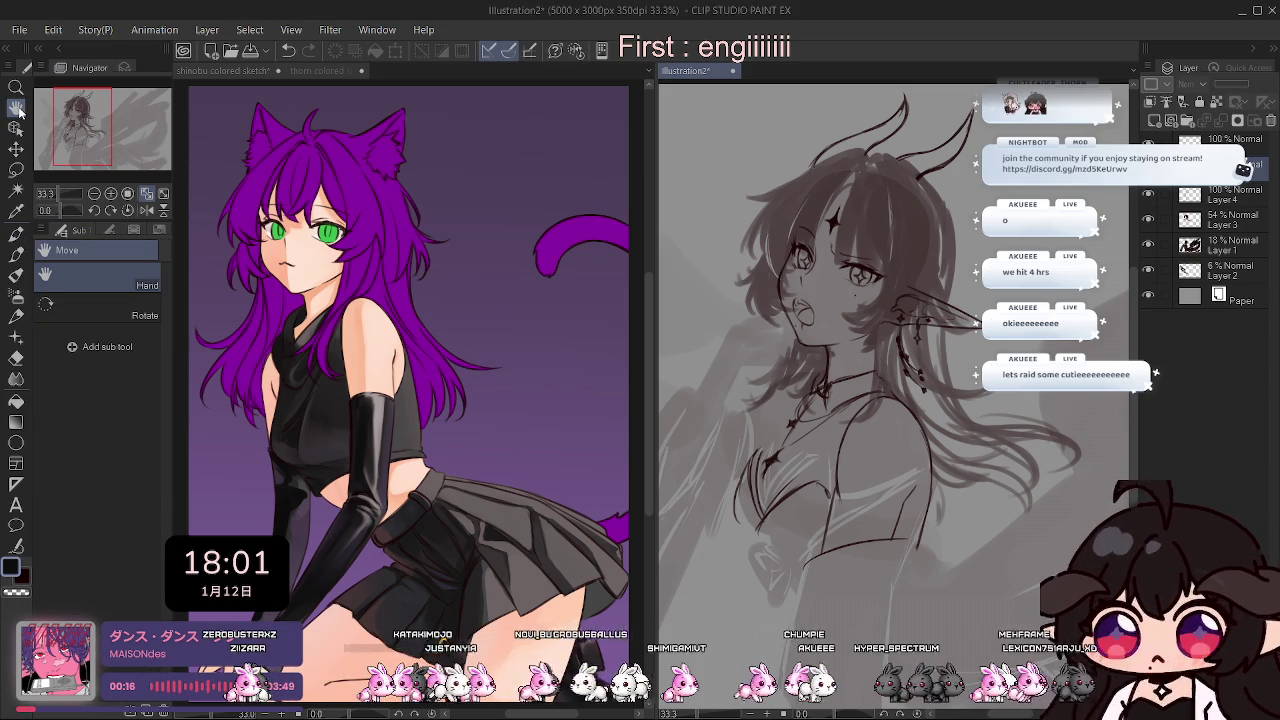